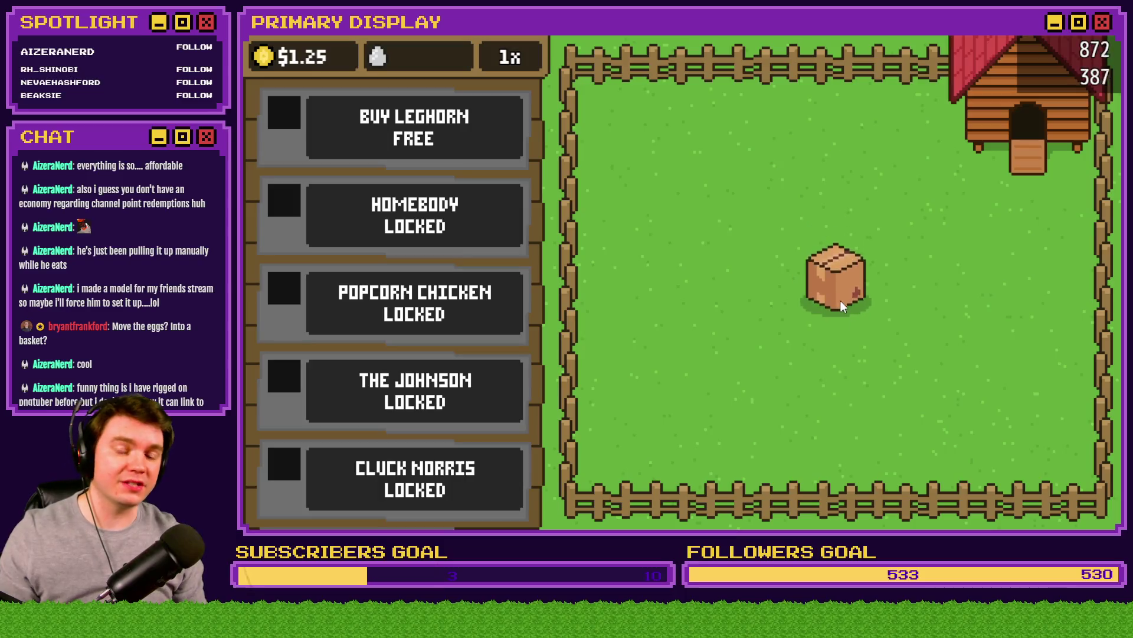
Step: Release a chicken from the crate, scatter feed twice, and drag the egg around the pen
left_click(841, 295)
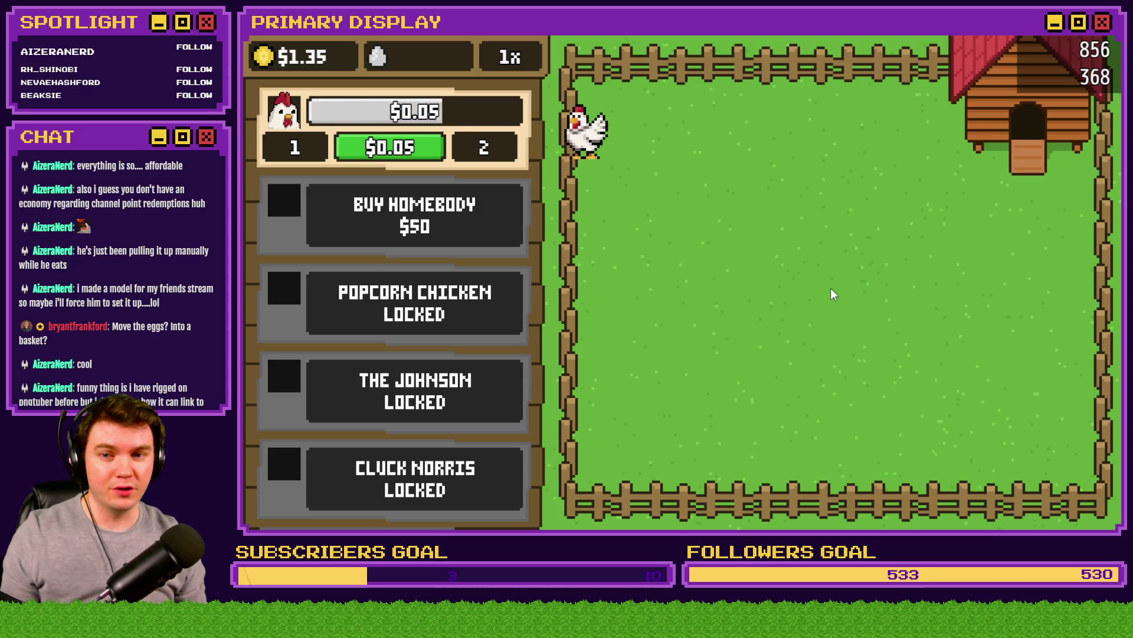
left_click(844, 273)
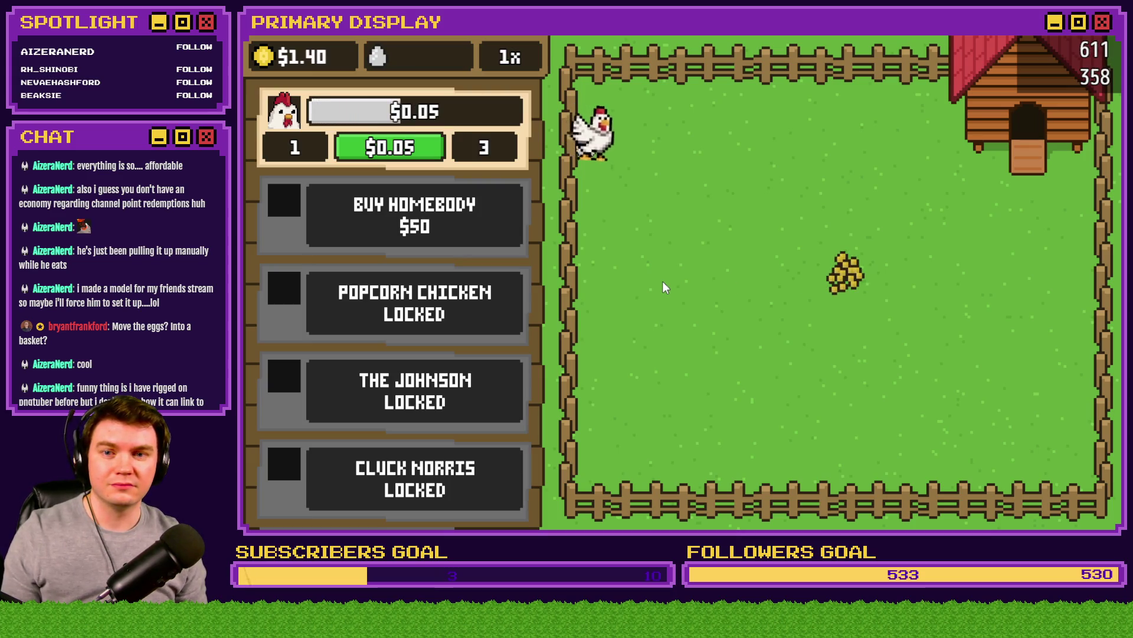
mouse_move(617, 150)
left_mouse_down()
mouse_move(668, 243)
mouse_move(730, 229)
mouse_move(680, 221)
mouse_move(709, 274)
left_mouse_up()
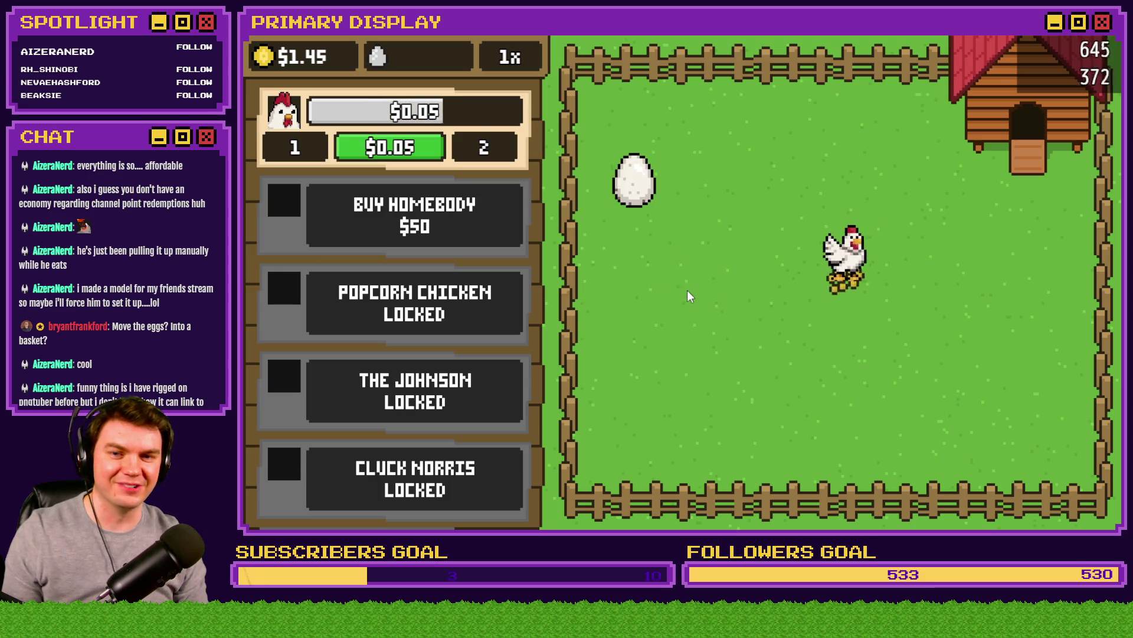
mouse_move(662, 200)
left_mouse_down()
mouse_move(682, 285)
mouse_move(643, 242)
mouse_move(670, 207)
mouse_move(692, 215)
mouse_move(664, 232)
mouse_move(693, 287)
mouse_move(689, 215)
mouse_move(682, 244)
mouse_move(744, 255)
mouse_move(729, 254)
left_mouse_up()
left_click(830, 342)
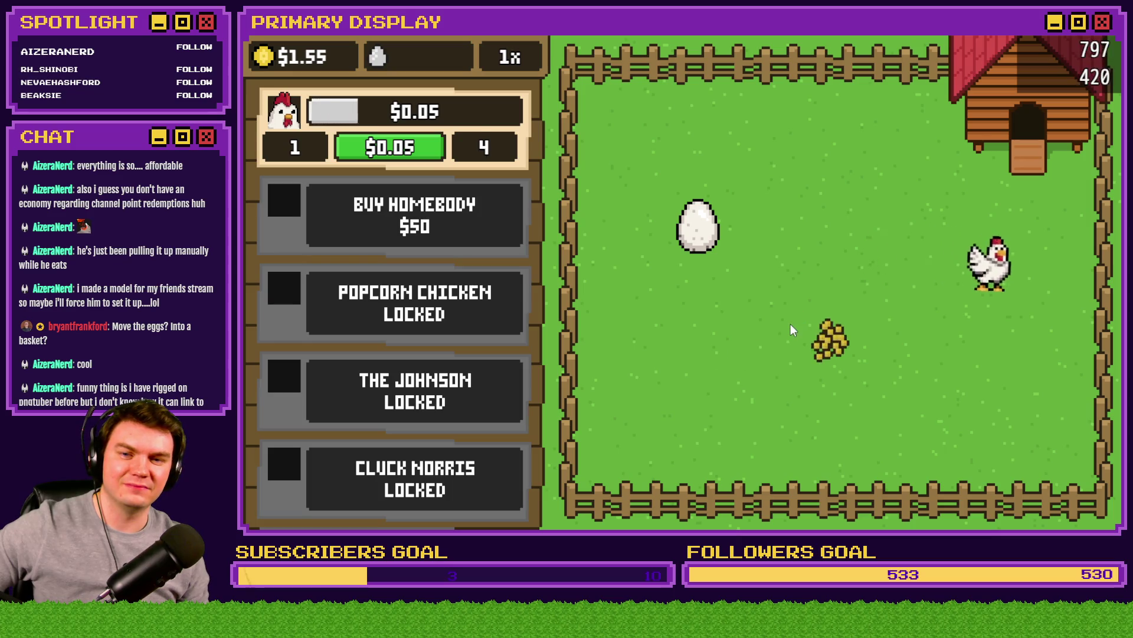
mouse_move(704, 244)
left_mouse_down()
mouse_move(772, 186)
mouse_move(717, 193)
mouse_move(700, 204)
mouse_move(911, 215)
mouse_move(716, 208)
left_mouse_up()
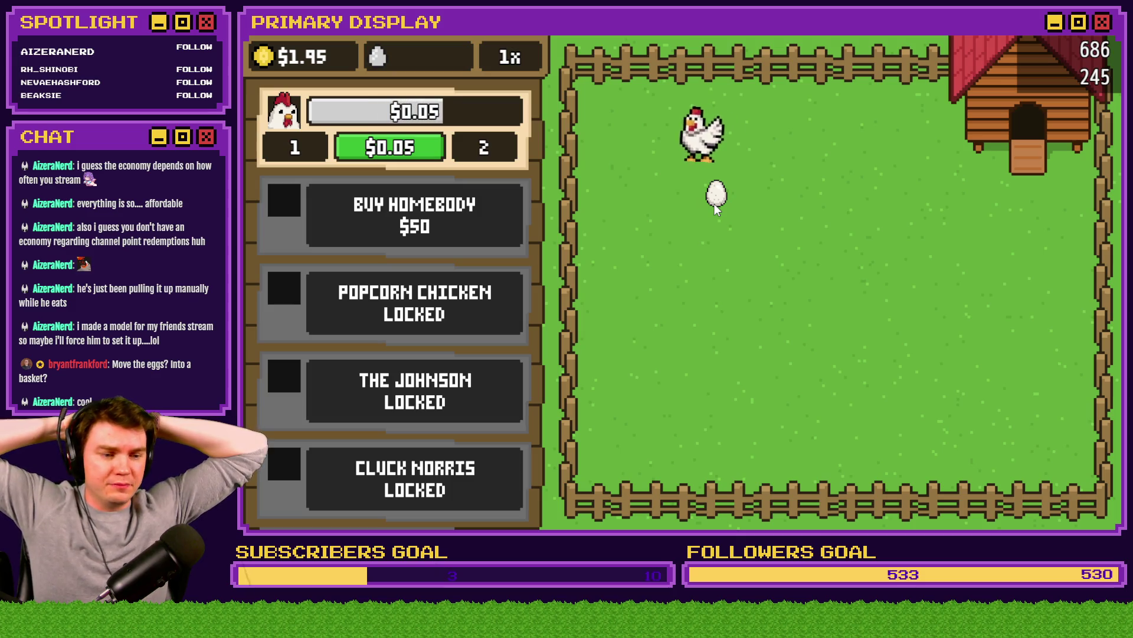
Step: Set the egg on the straw nest and pick it up again, then quit the playtest to the Database
left_click_drag(714, 204, 784, 287)
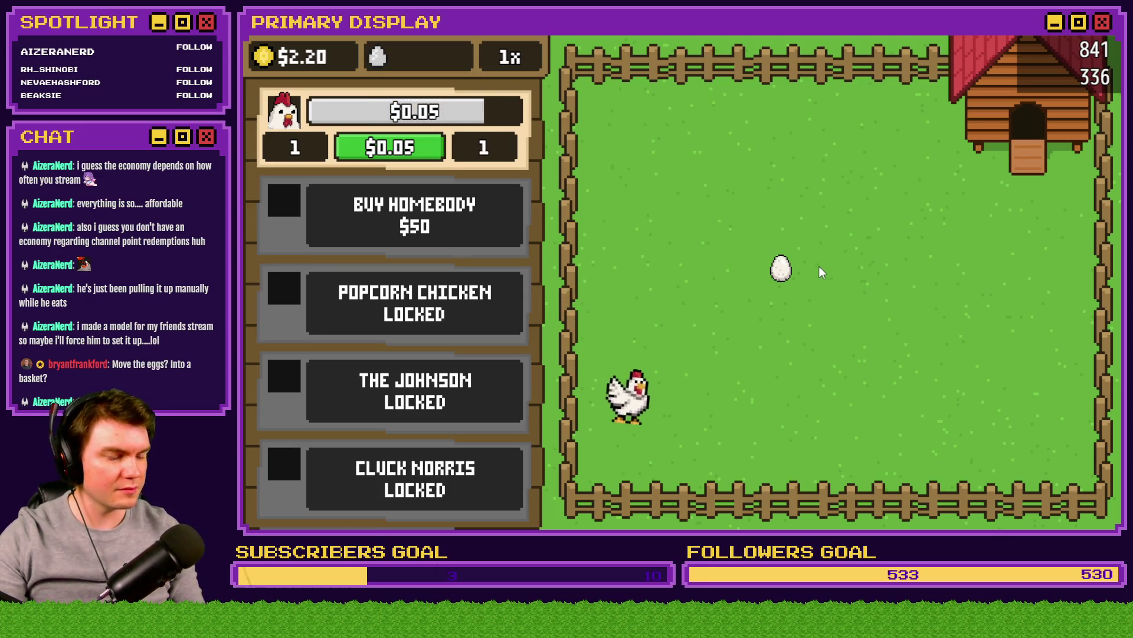
mouse_move(781, 268)
left_mouse_down()
mouse_move(831, 226)
mouse_move(840, 236)
mouse_move(759, 221)
mouse_move(776, 250)
mouse_move(675, 256)
mouse_move(749, 186)
mouse_move(834, 377)
mouse_move(807, 131)
mouse_move(822, 234)
mouse_move(818, 176)
mouse_move(791, 201)
left_mouse_up()
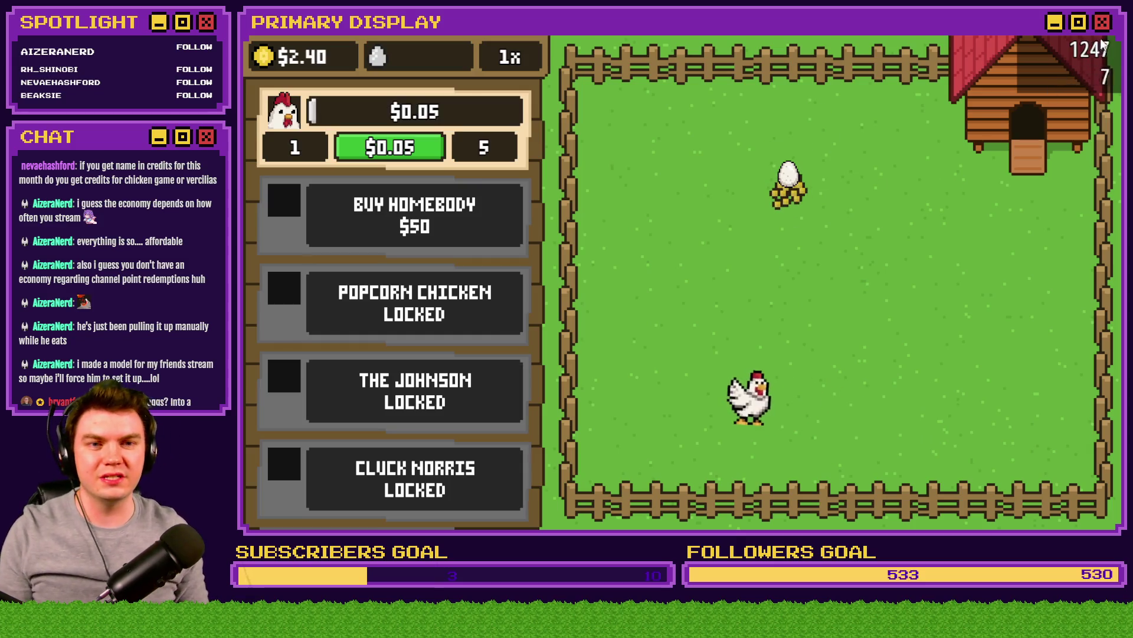
key("alt+F4")
left_click(766, 58)
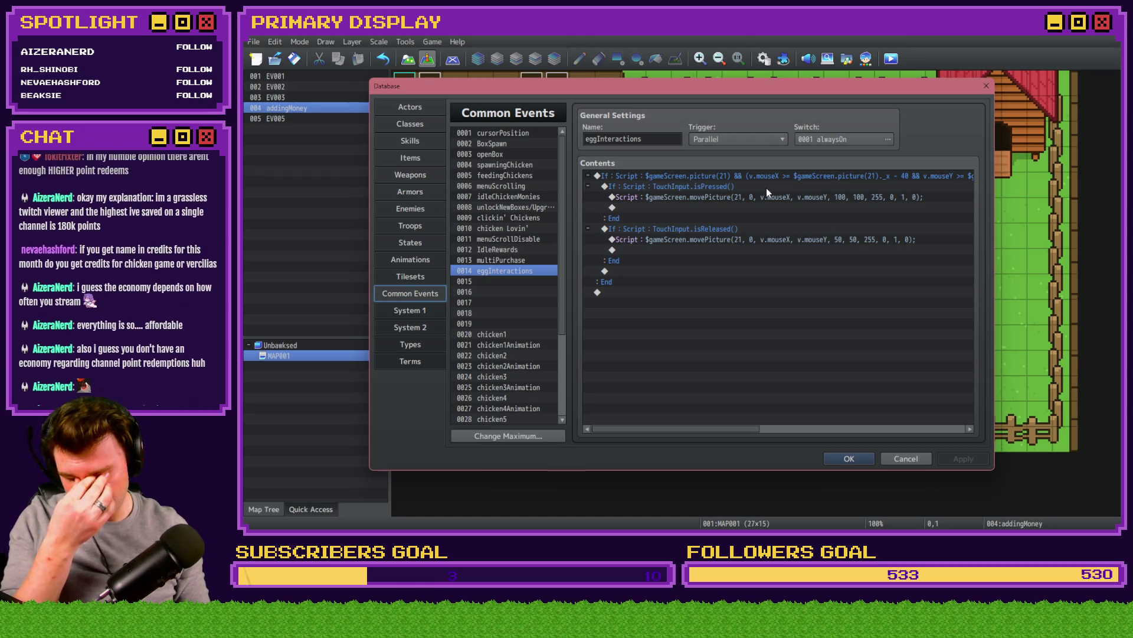
Step: Insert a 'Selecting the Egg' comment above the first If in eggInteractions
mouse_move(718, 189)
left_mouse_down()
mouse_move(722, 176)
mouse_move(720, 187)
left_mouse_up()
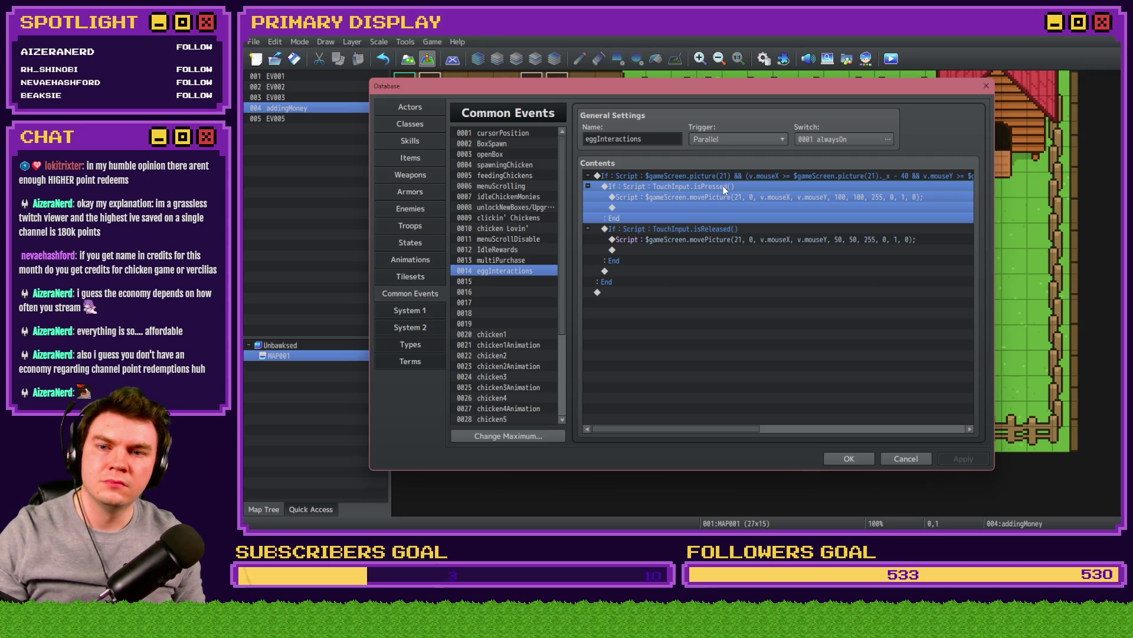
key("Insert")
key("Escape")
left_click(724, 176)
key("Insert")
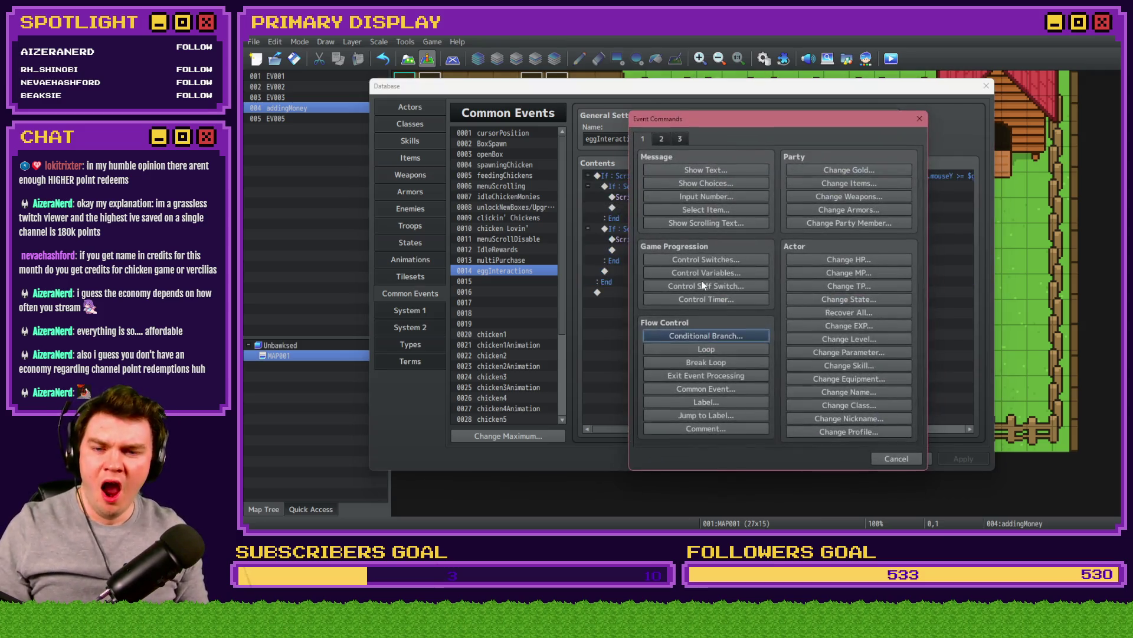
left_click(736, 428)
type("M")
key("BackSpace")
type("Se")
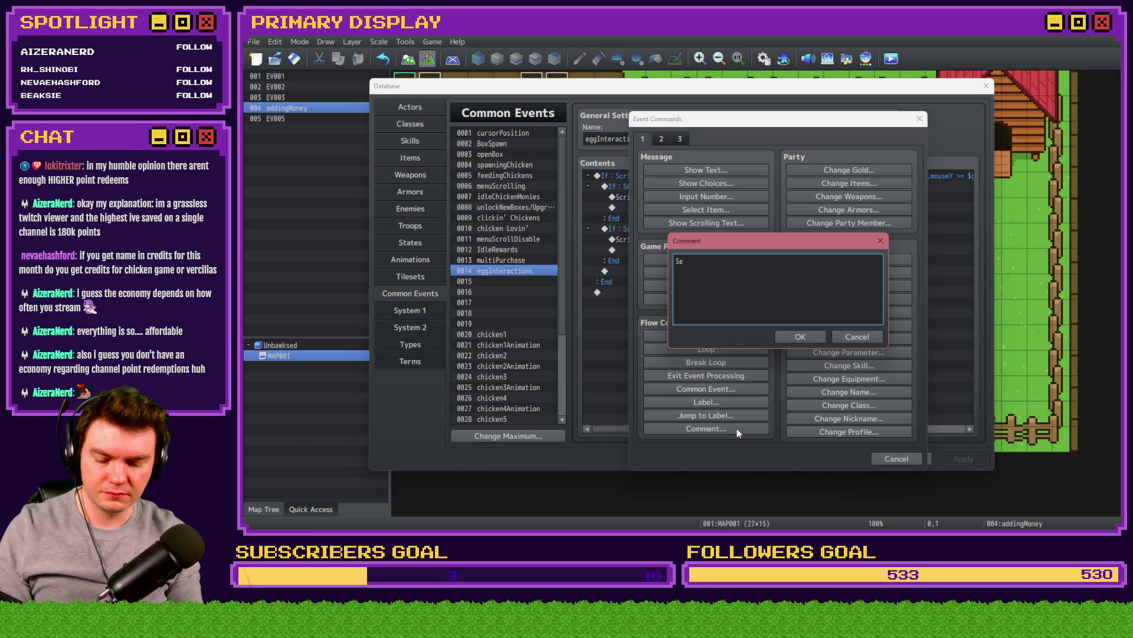
type("lecting the Egg")
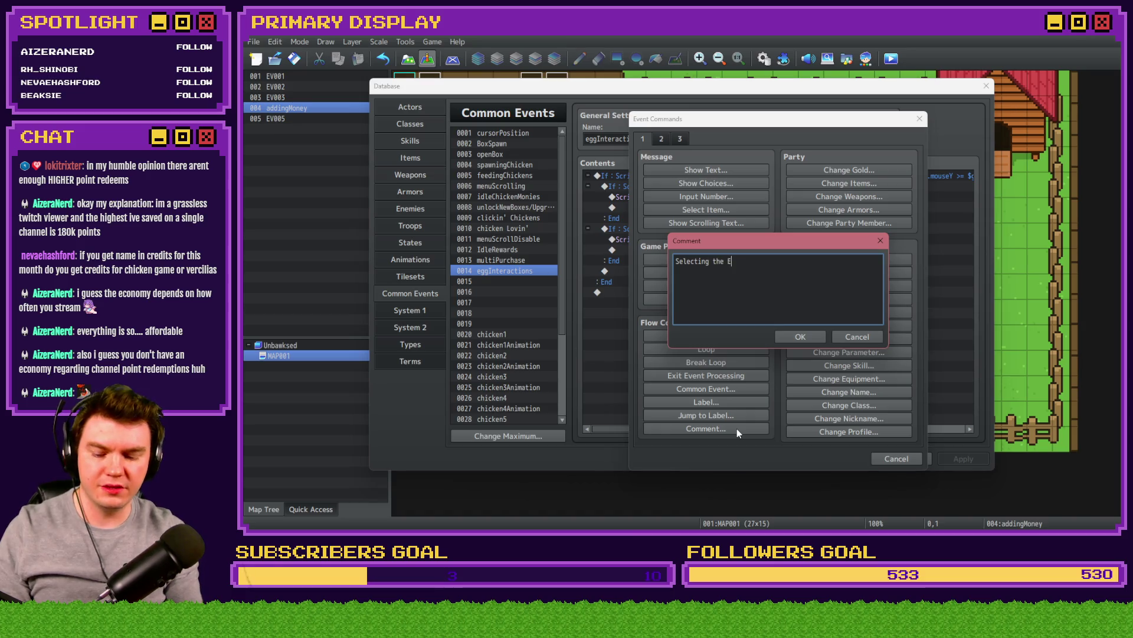
key("ctrl+Return")
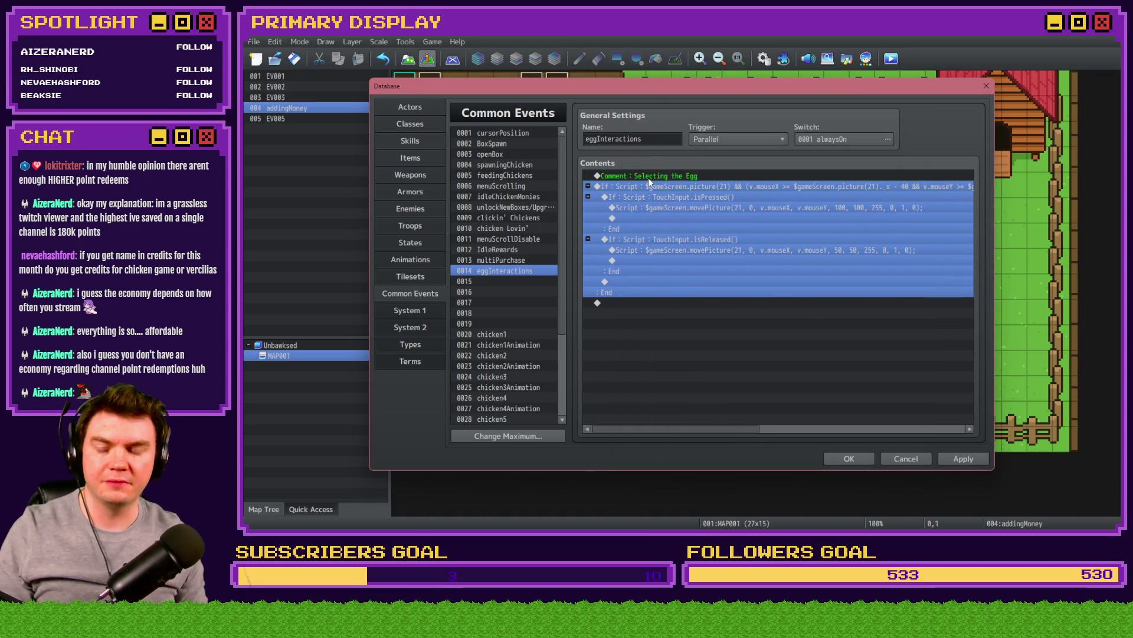
Step: Select the outer egg condition block and bring up the event command list
left_click(649, 178)
left_click(649, 185)
key("Insert")
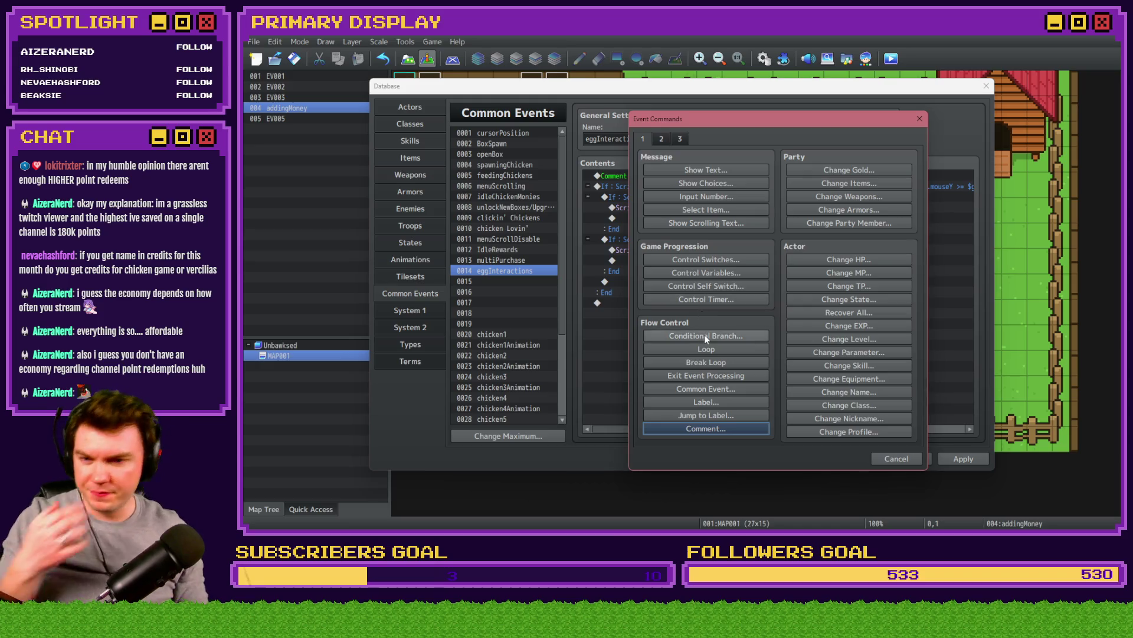
Step: Add a Conditional Branch on variable 0201, named eggSelected, = 0 with an Else branch
left_click(706, 272)
left_click(767, 228)
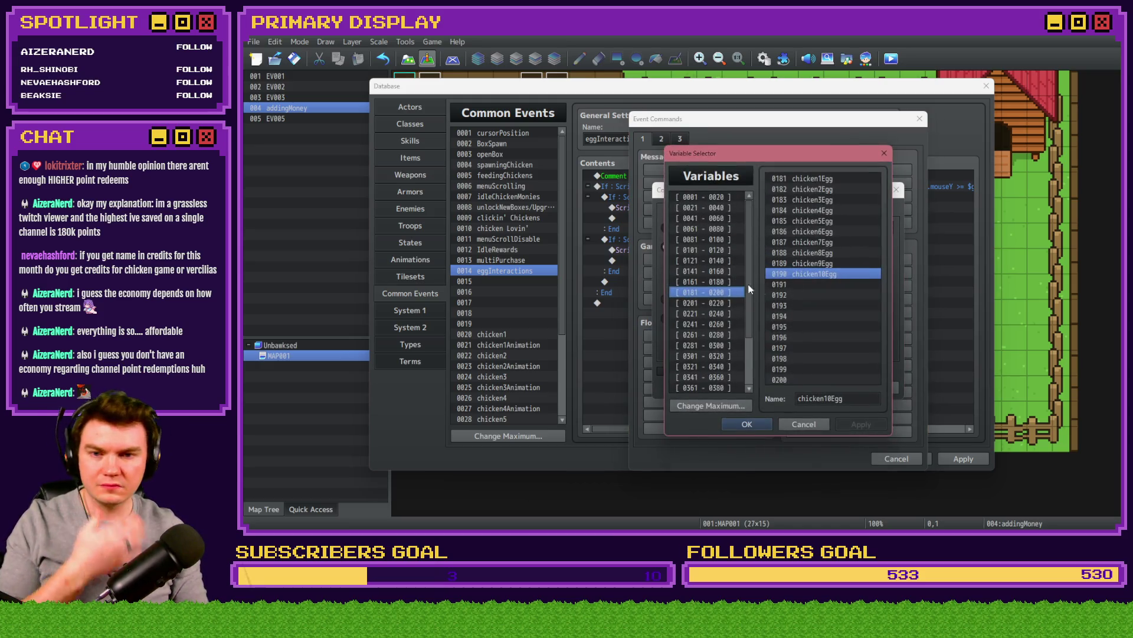
left_click(721, 304)
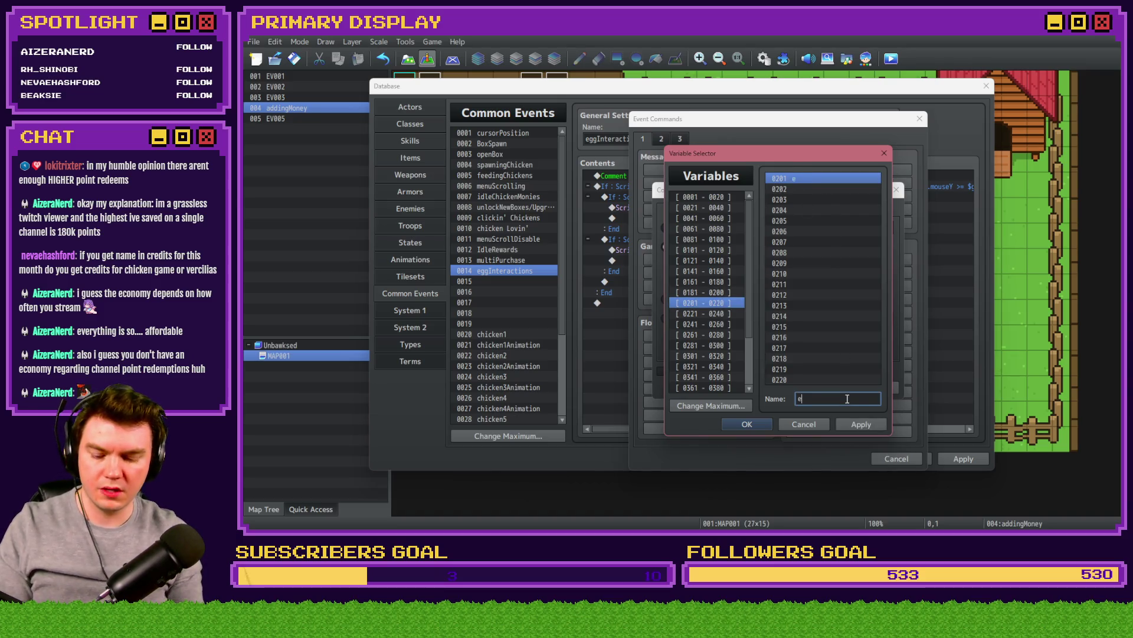
key("Return")
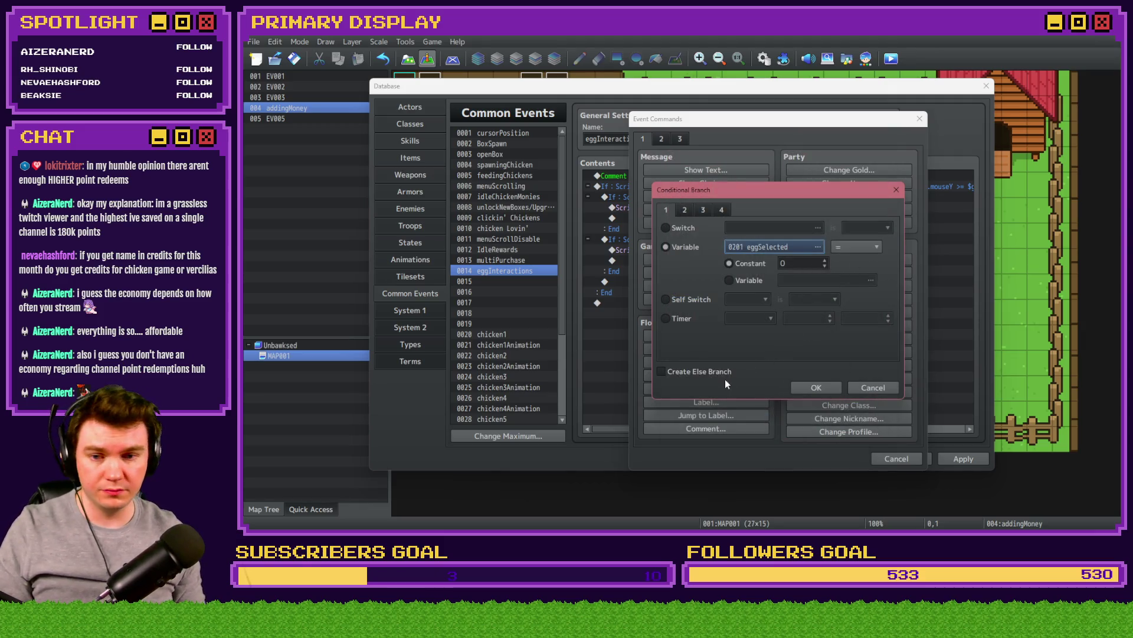
left_click(661, 370)
left_click(816, 388)
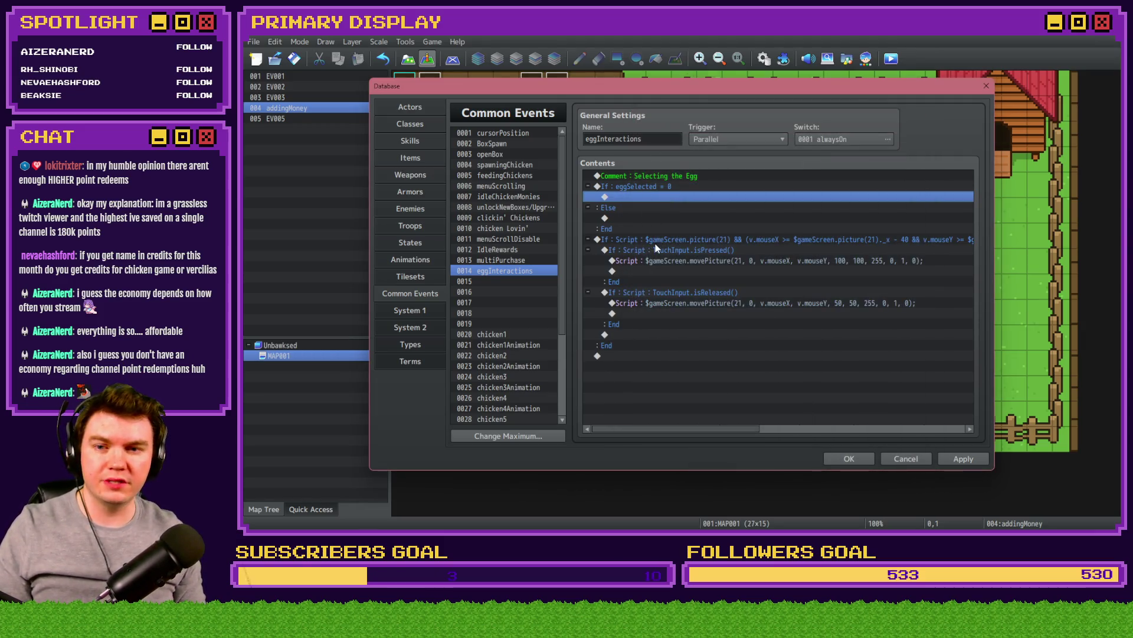
Step: Paste the existing egg-dragging If block inside the new eggSelected = 0 branch
left_click(647, 200)
key("ctrl+v")
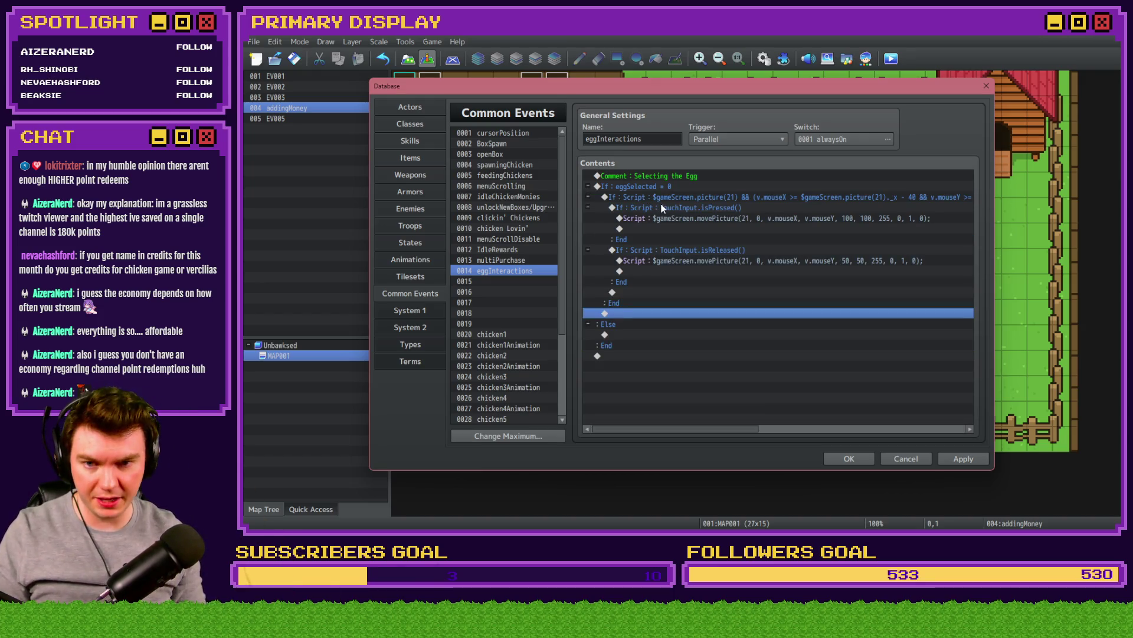
left_click(689, 208)
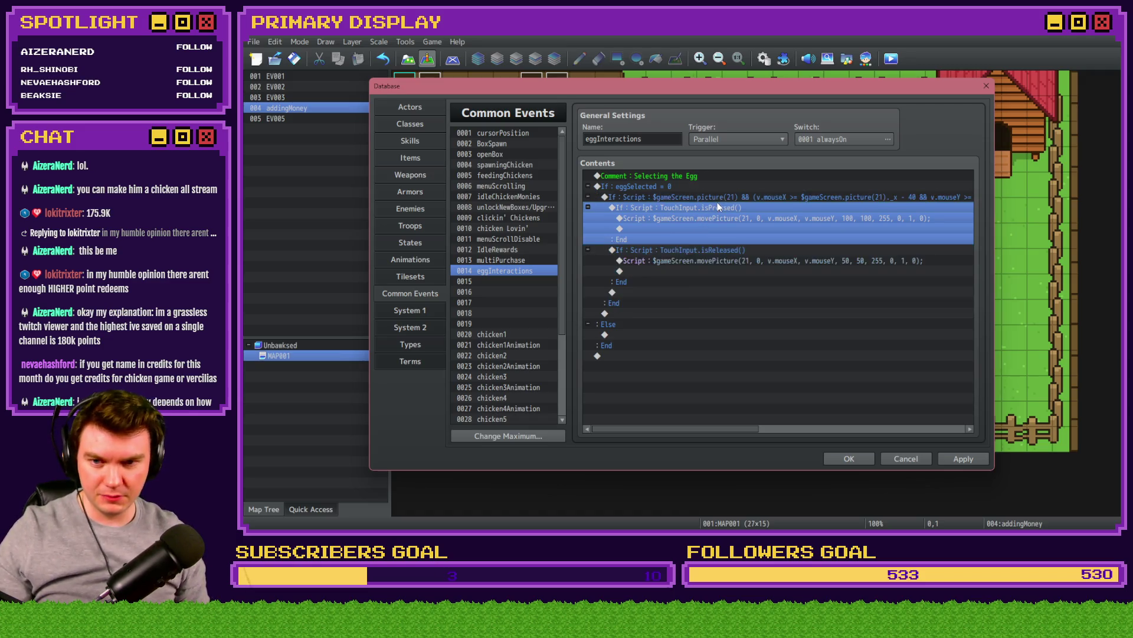
Step: Move the movePicture 100,100 and 50,50 script lines to the end of the event
left_click(721, 220)
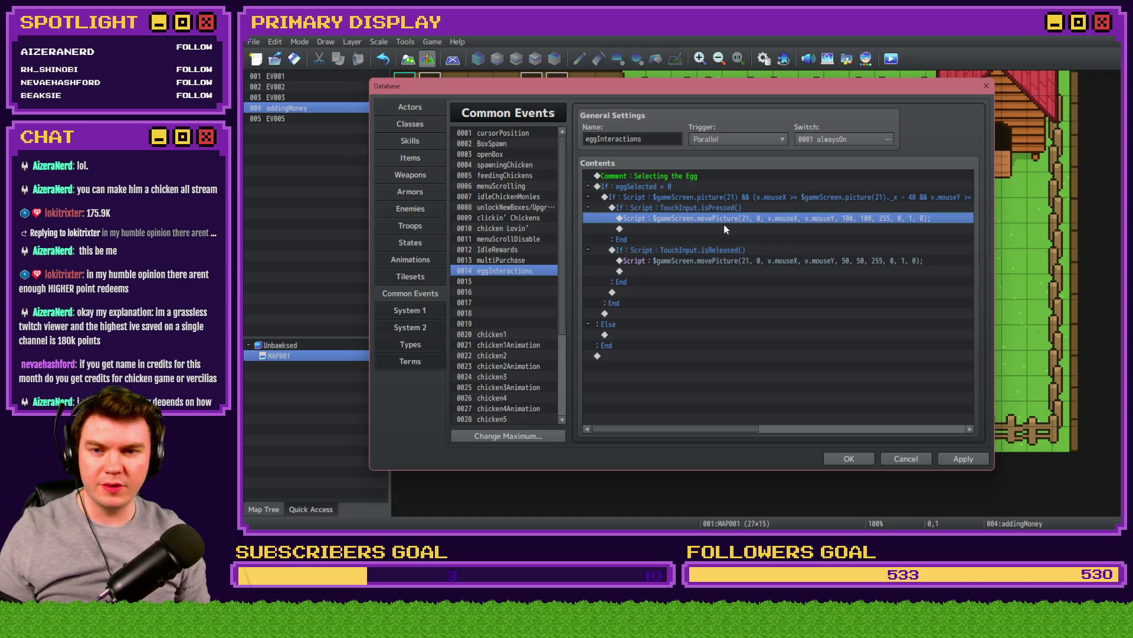
key("ctrl+x")
left_click(703, 346)
key("ctrl+v")
left_click(715, 250)
key("ctrl+x")
left_click(720, 344)
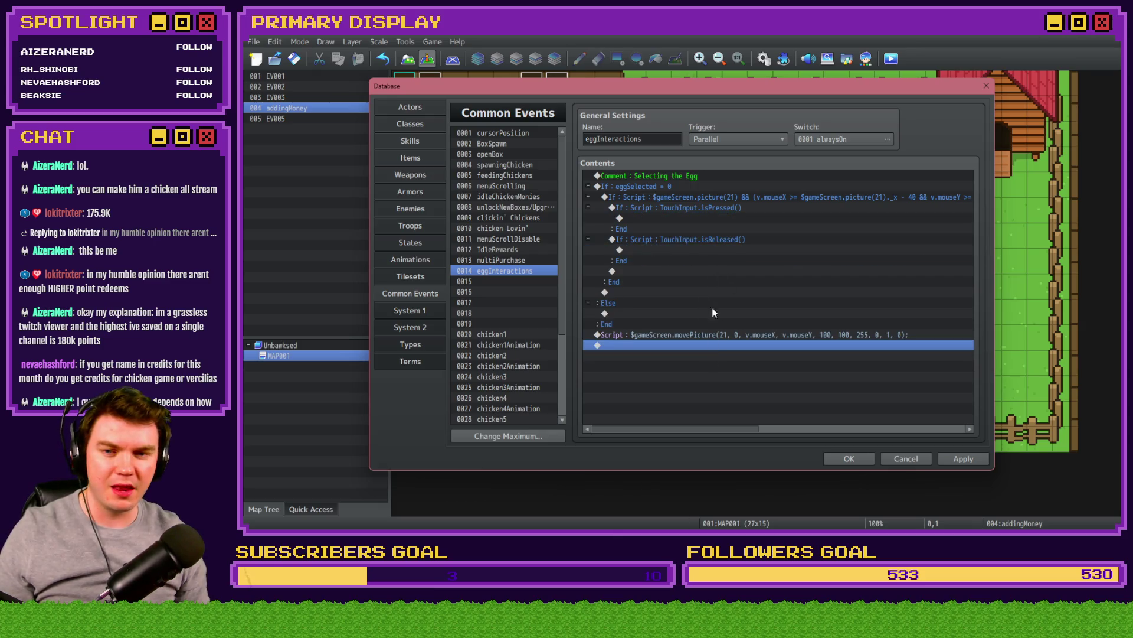
key("ctrl+v")
Step: Inside the TouchInput.isPressed branch, add Control Variables setting #0201 eggSelected to 1
left_click(695, 214)
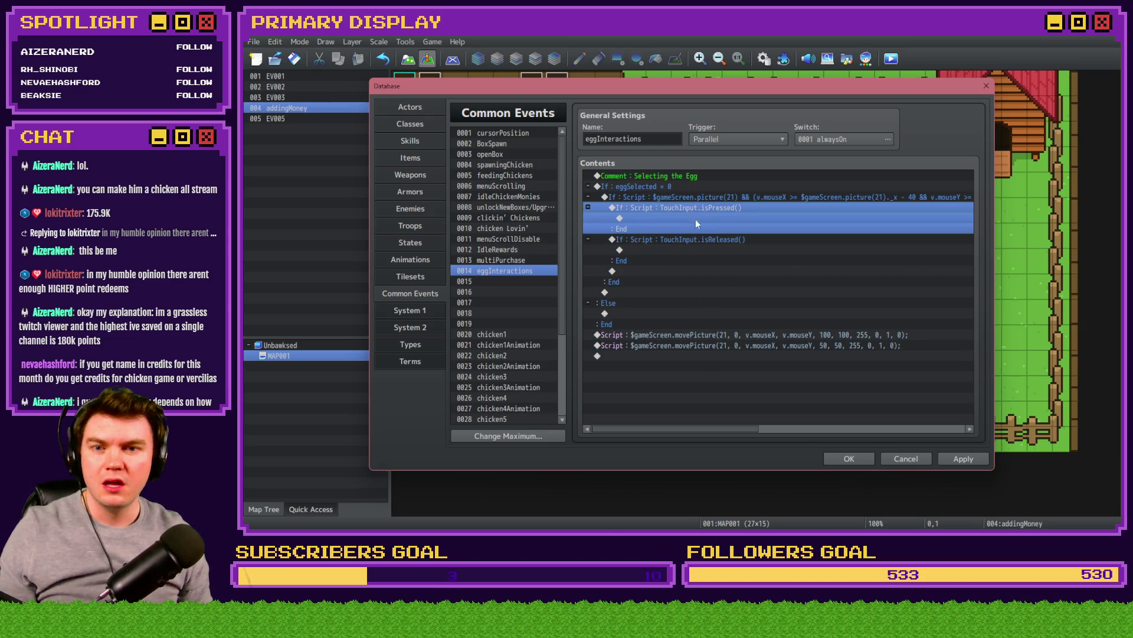
double_click(703, 218)
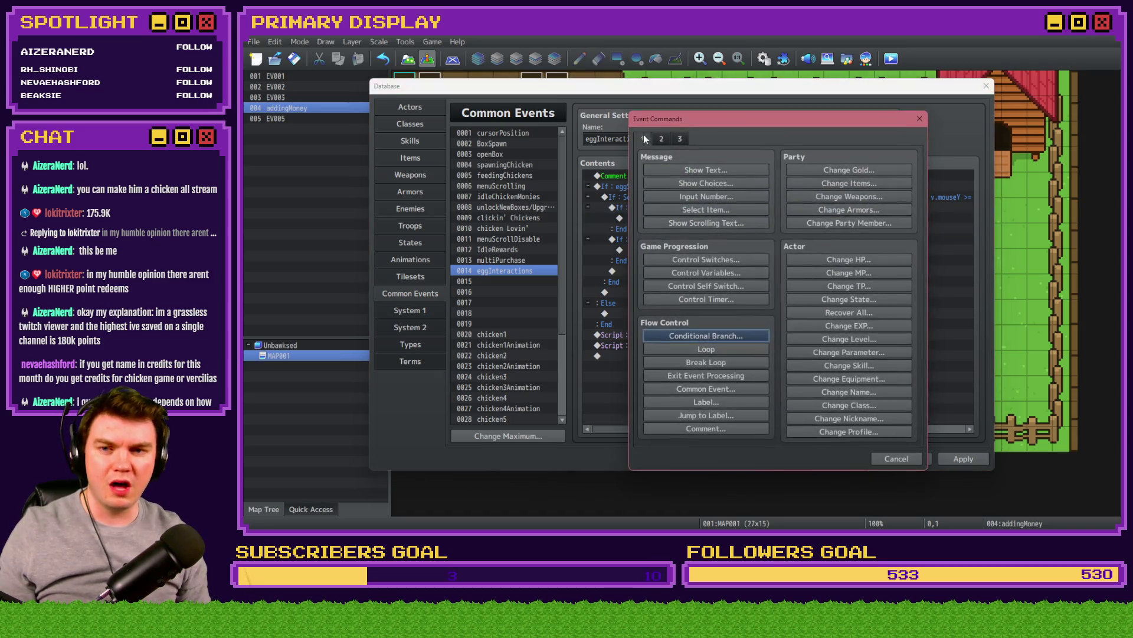
left_click(731, 271)
type("1")
left_click(822, 216)
left_click(709, 298)
double_click(797, 177)
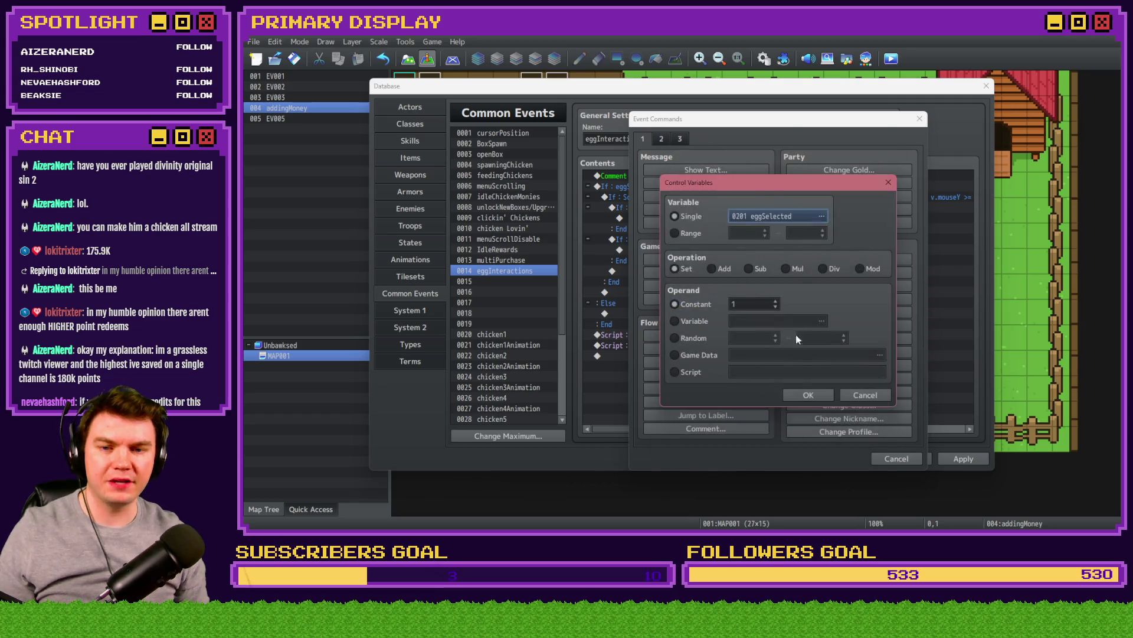
left_click(807, 393)
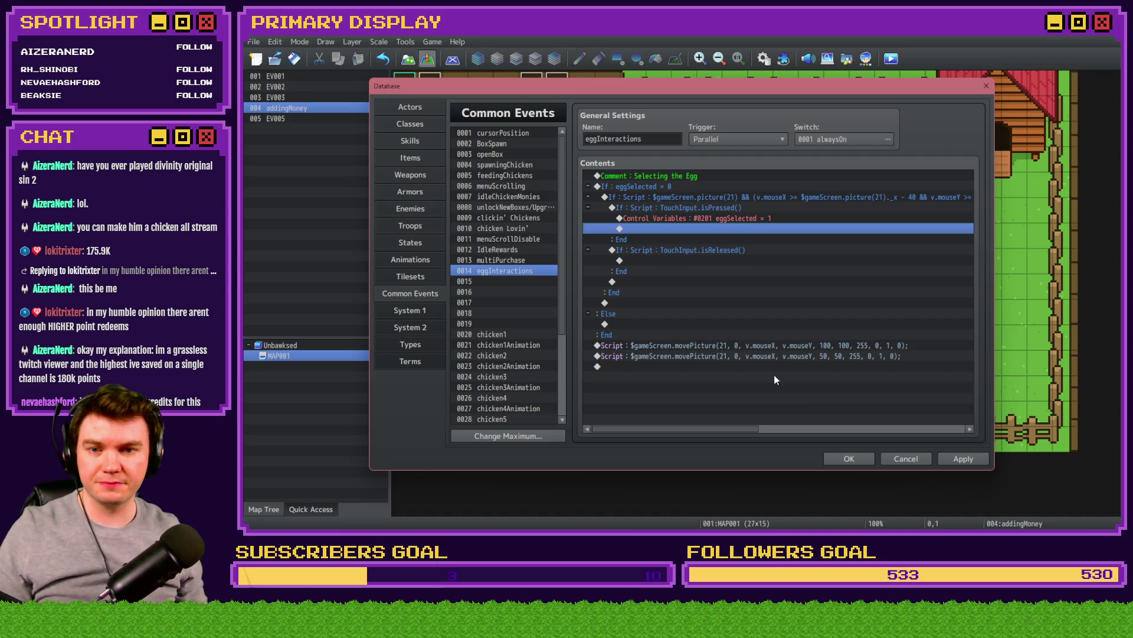
left_click(743, 209)
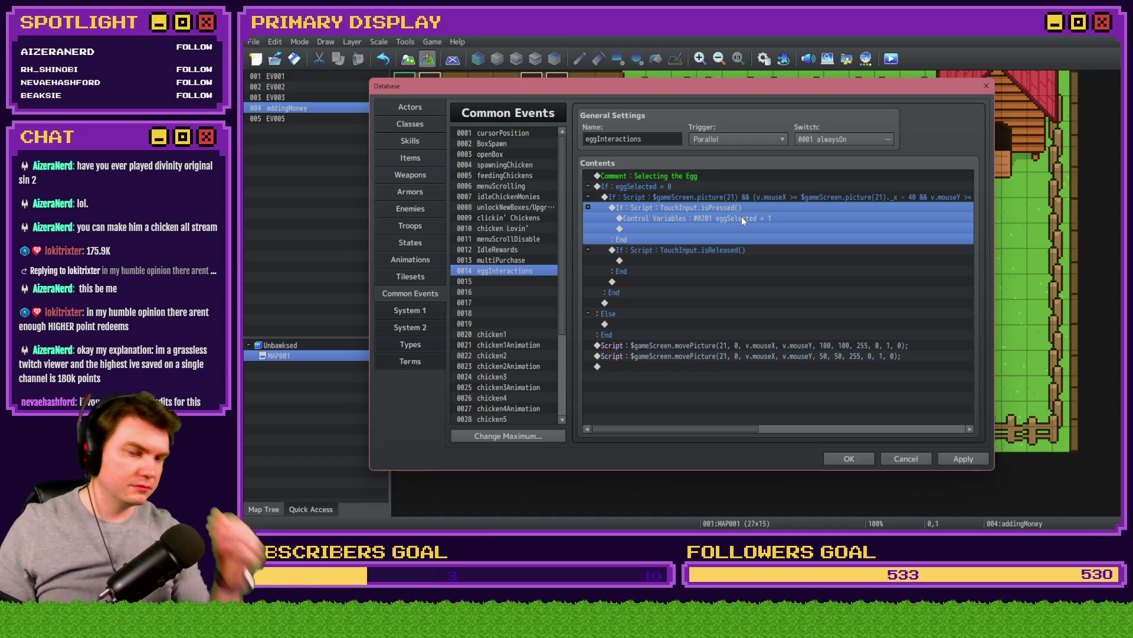
Step: Cut the If TouchInput.isReleased() block and paste it after the picture-21 movePicture scripts
left_click(749, 250)
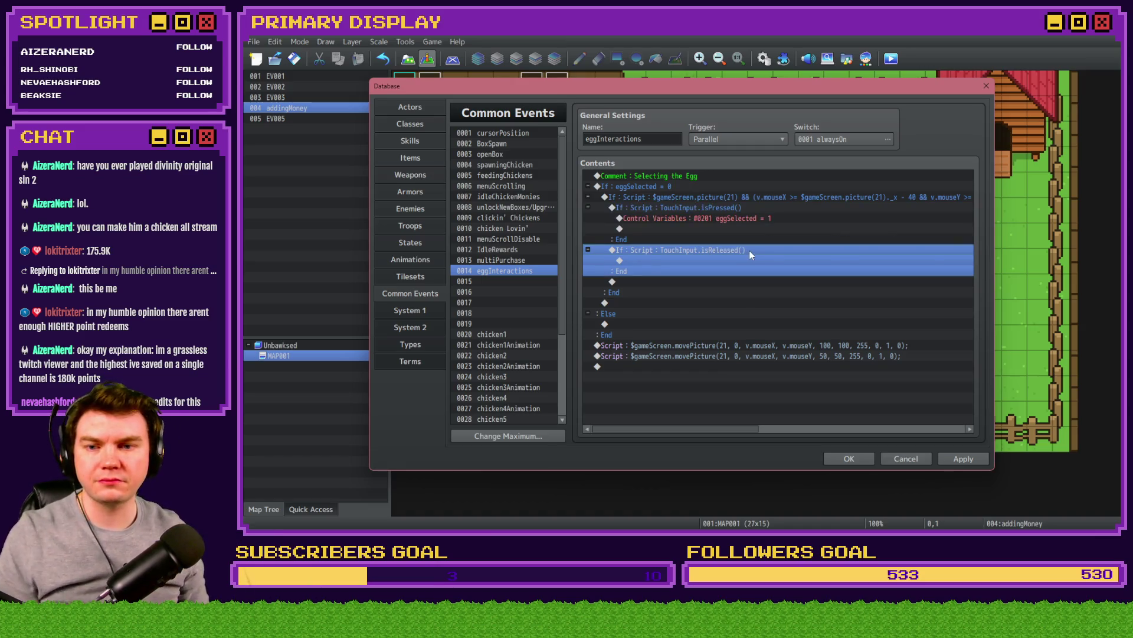
key("ctrl+x")
key("End")
key("ctrl+v")
left_click(729, 212)
left_click(733, 200)
left_click(735, 208)
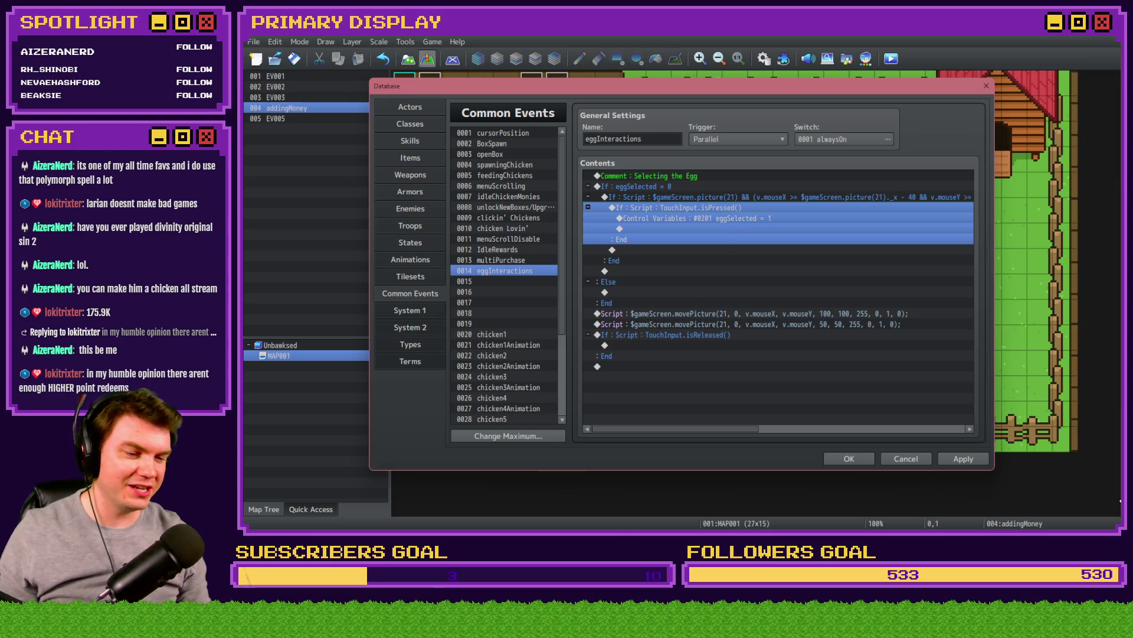
Step: Paste the combined TouchInput.isPressed() && picture-21 bounds condition and delete the empty If : Script block
key("alt+Tab")
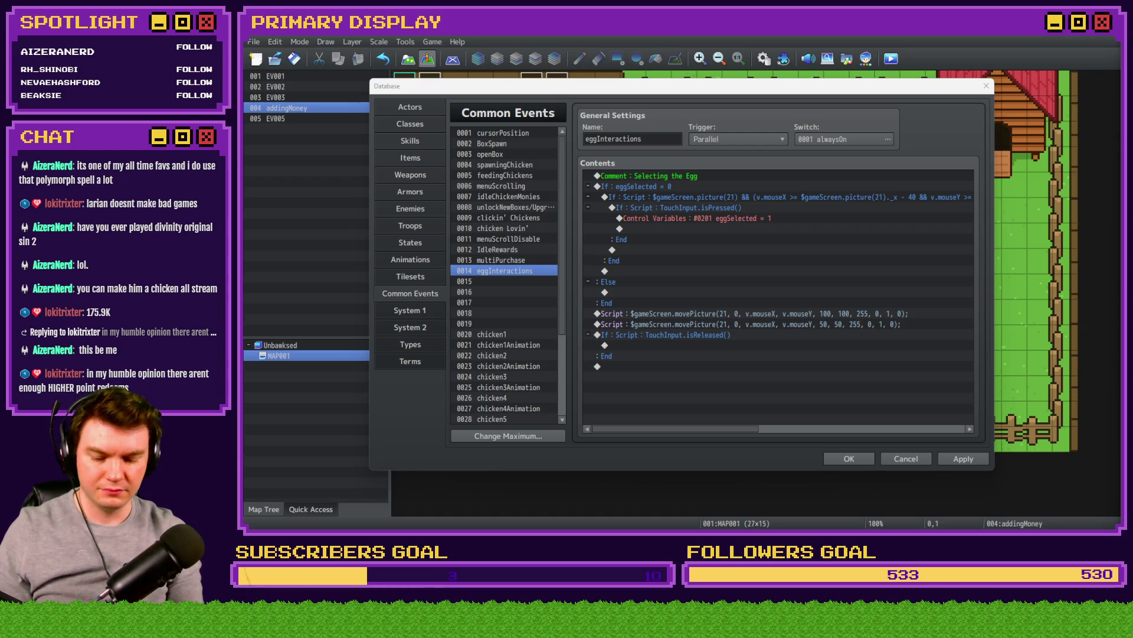
key("Return")
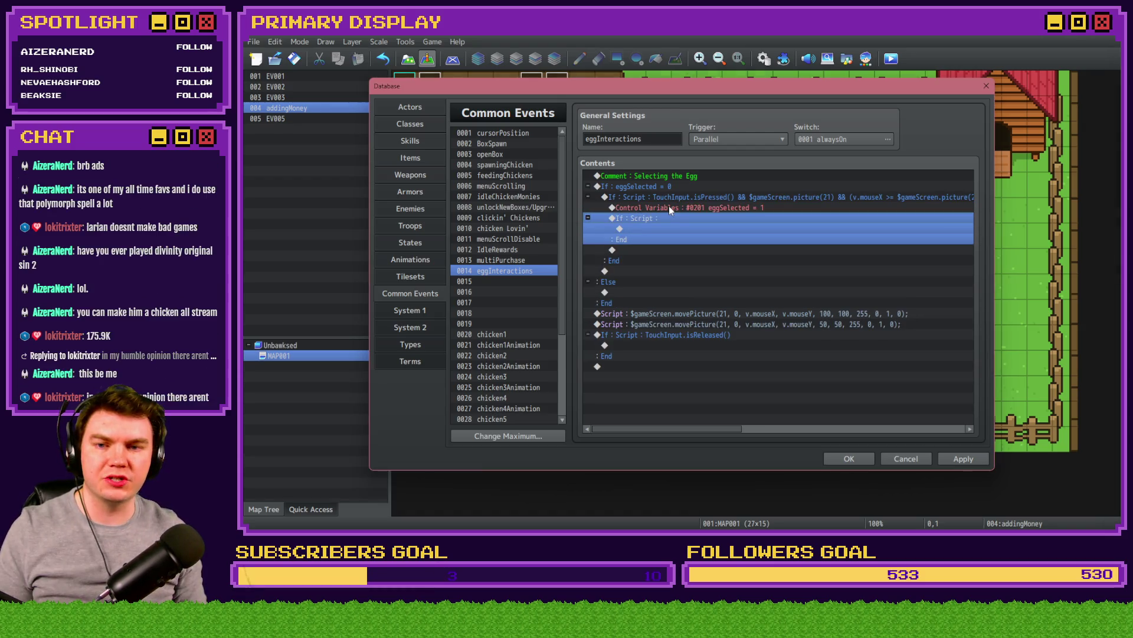
key("Delete")
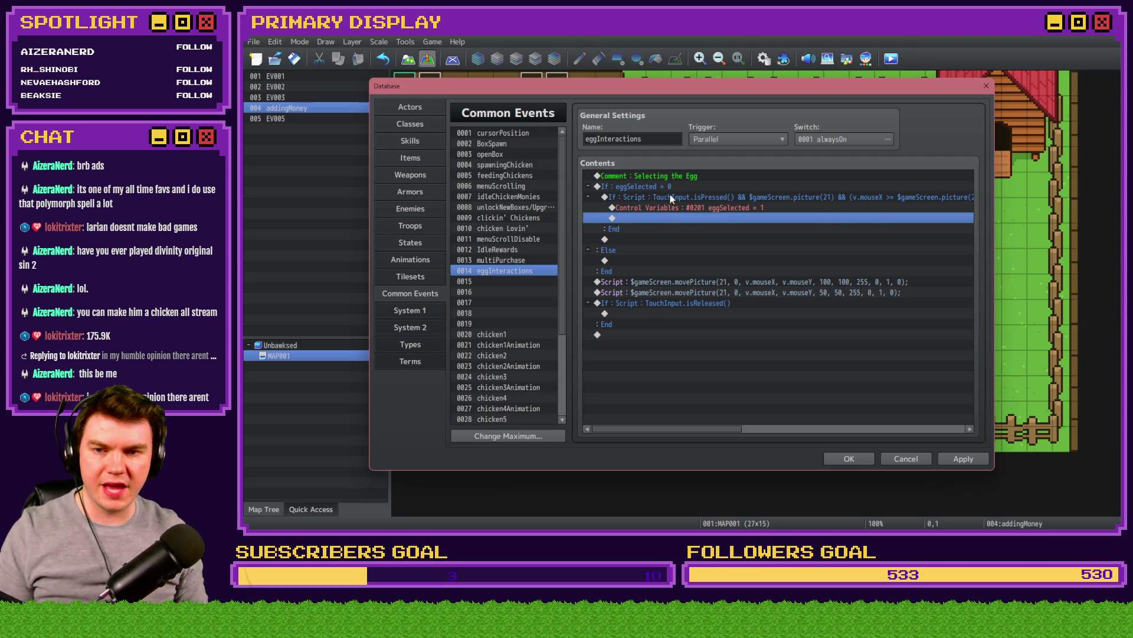
left_click(672, 195)
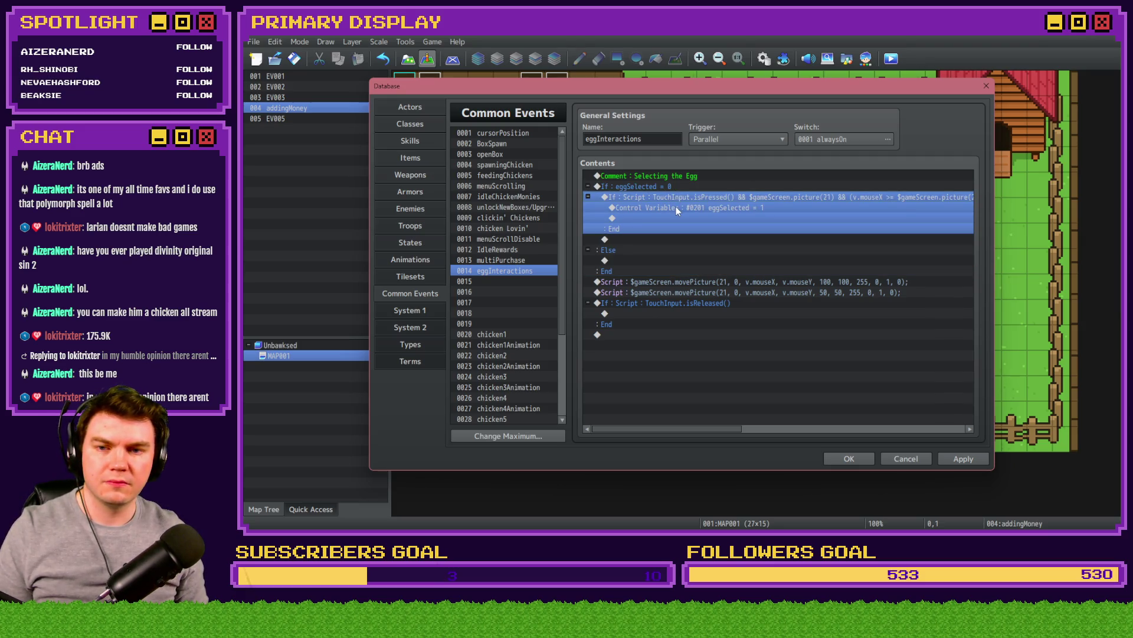
key("shift+Up")
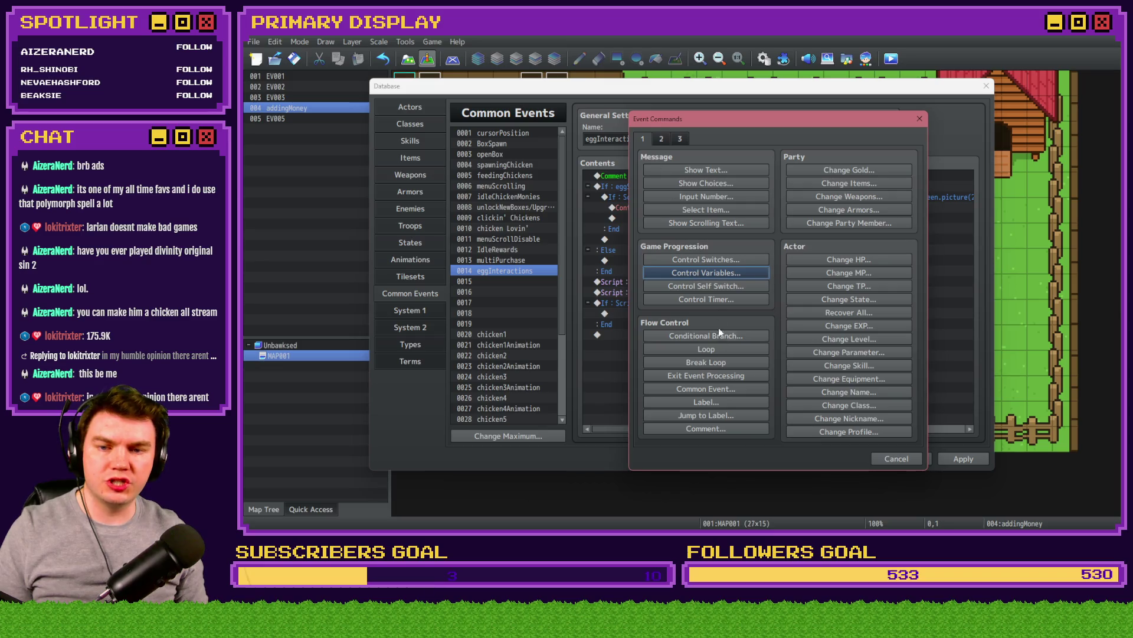
Step: Add an 'Egg 1' comment above the combined egg condition
left_click(743, 430)
type("Egg 1")
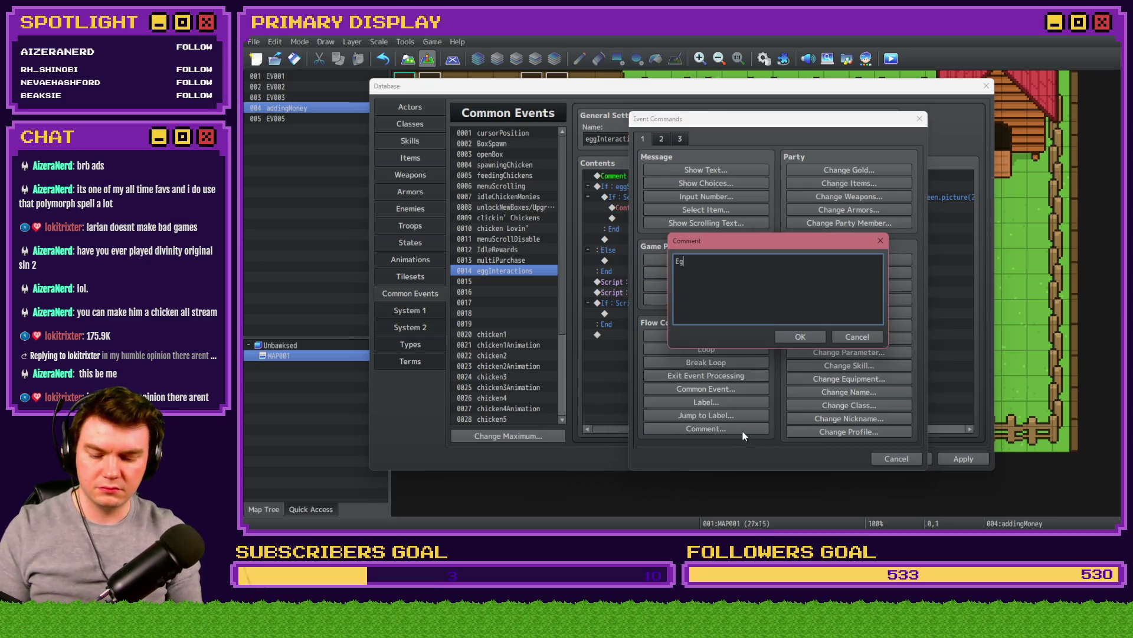
key("ctrl+Return")
Step: Duplicate the Egg 1 comment and condition below it, renaming the copy's comment to 'Egg 2'
left_click(677, 198, "shift")
key("ctrl+c")
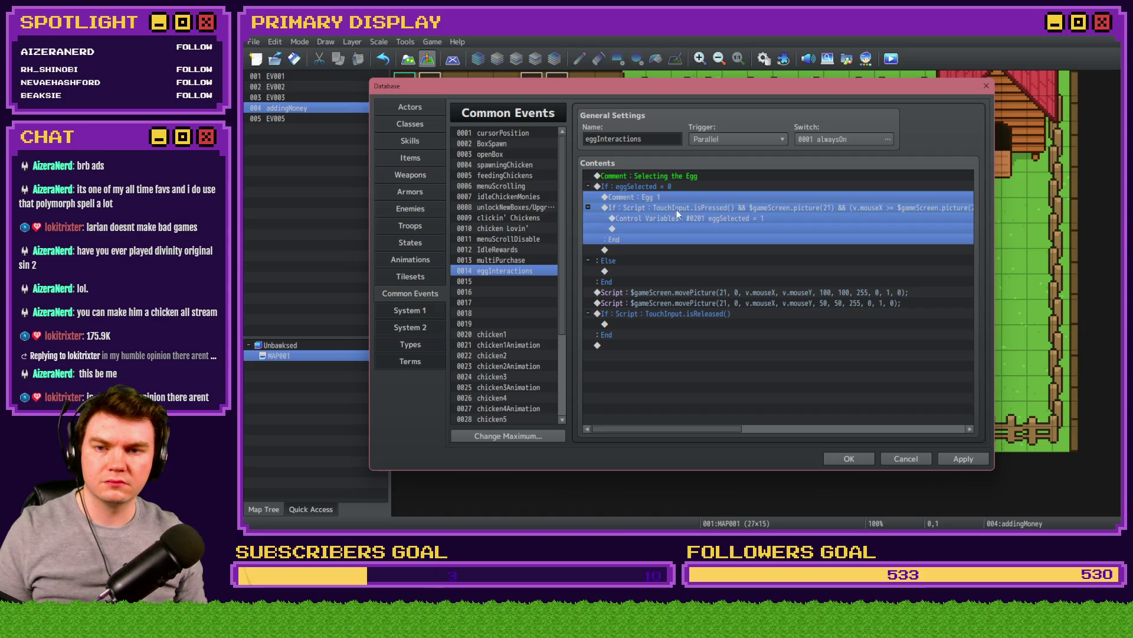
left_click(679, 250)
key("ctrl+v")
double_click(679, 249)
key("BackSpace")
type("2")
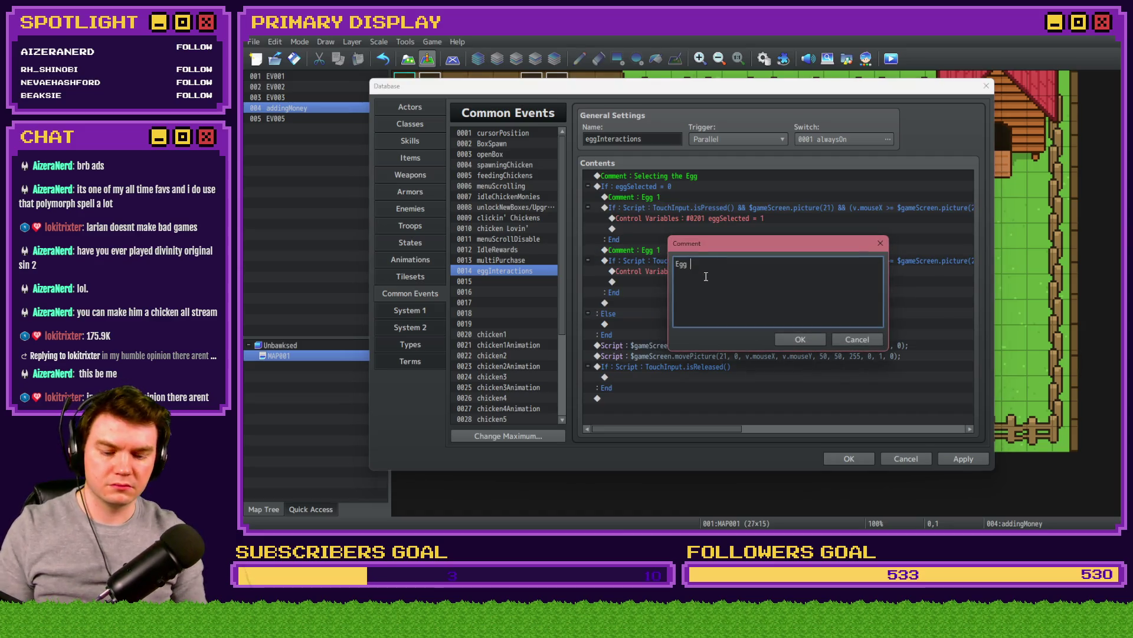
key("ctrl+Return")
Step: Change every picture(21) reference in the Egg 2 condition script to picture(22)
double_click(740, 294)
left_click(799, 349)
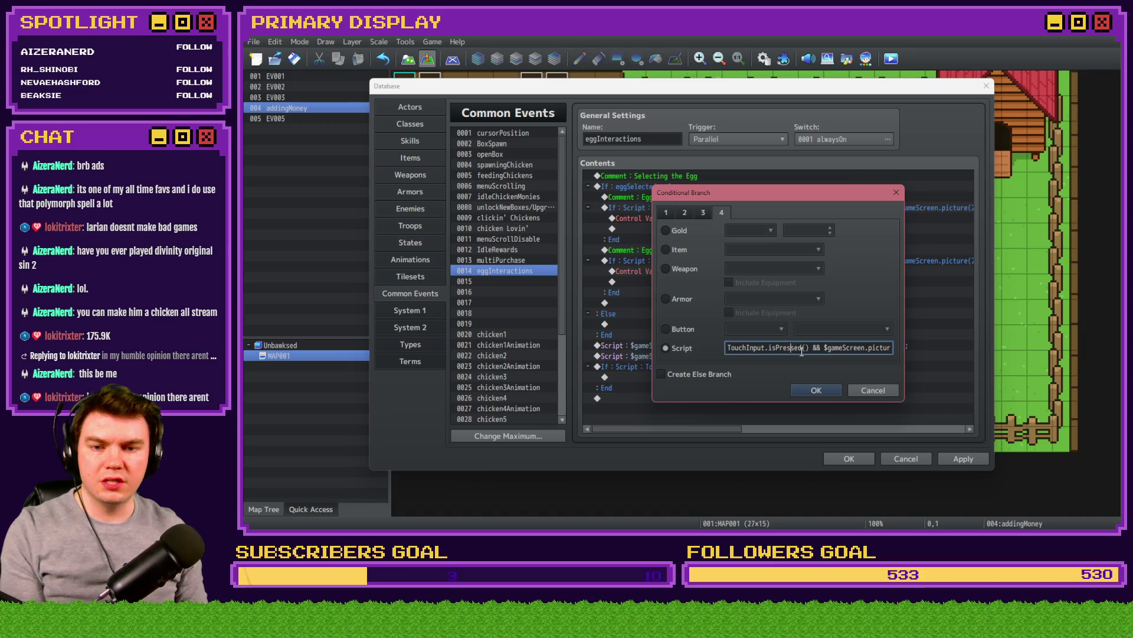
key("Right")
key("Right")
key("Right")
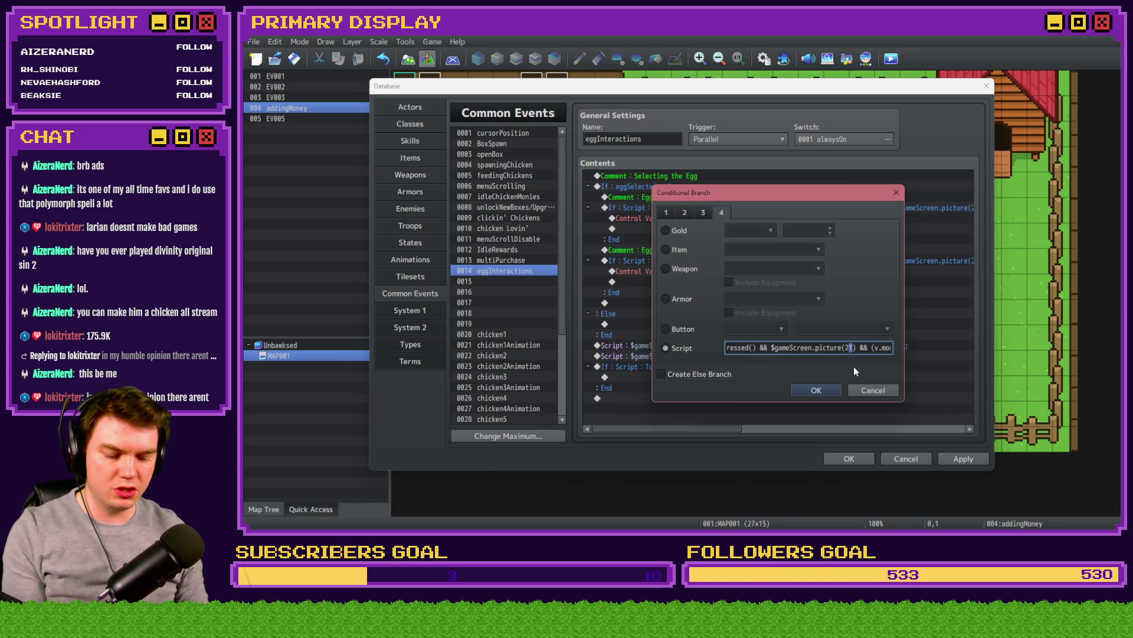
type("2")
key("Right")
key("Right")
key("Right")
key("Right")
key("Right")
key("Right")
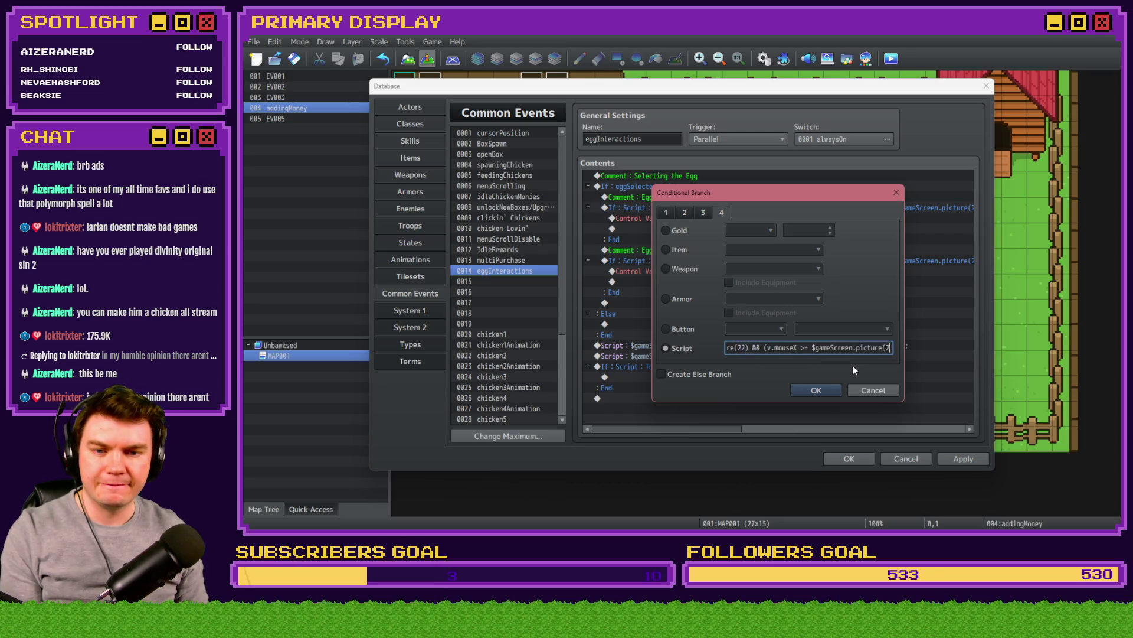
key("BackSpace")
type("2")
key("Right")
key("Right")
key("Right")
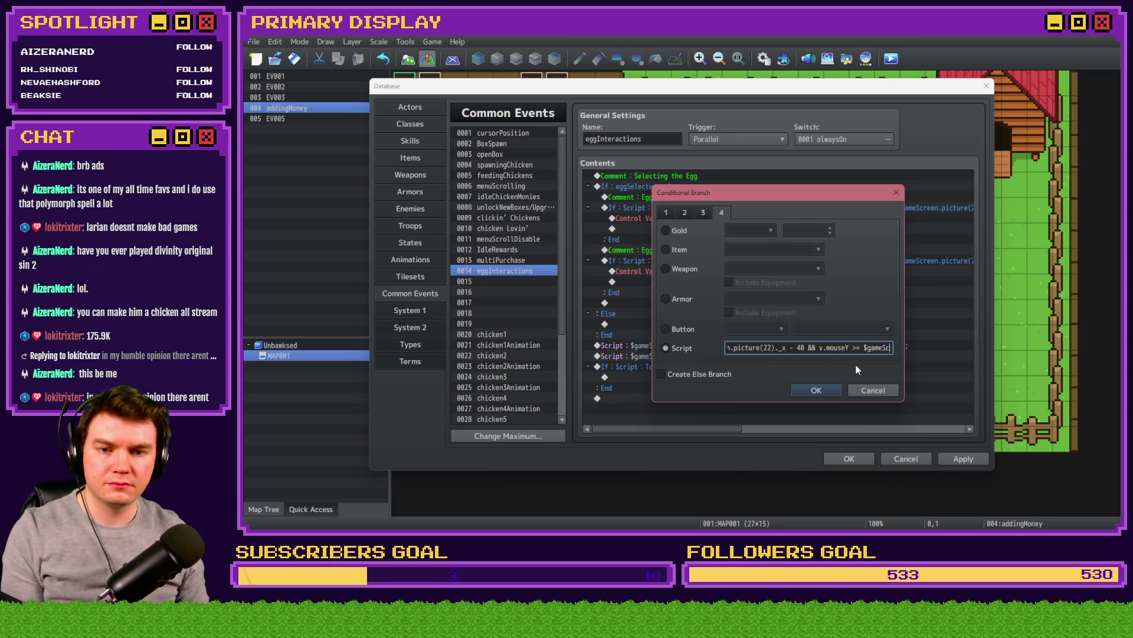
left_click(841, 348)
key("BackSpace")
type("2)._y - 60 && v.m")
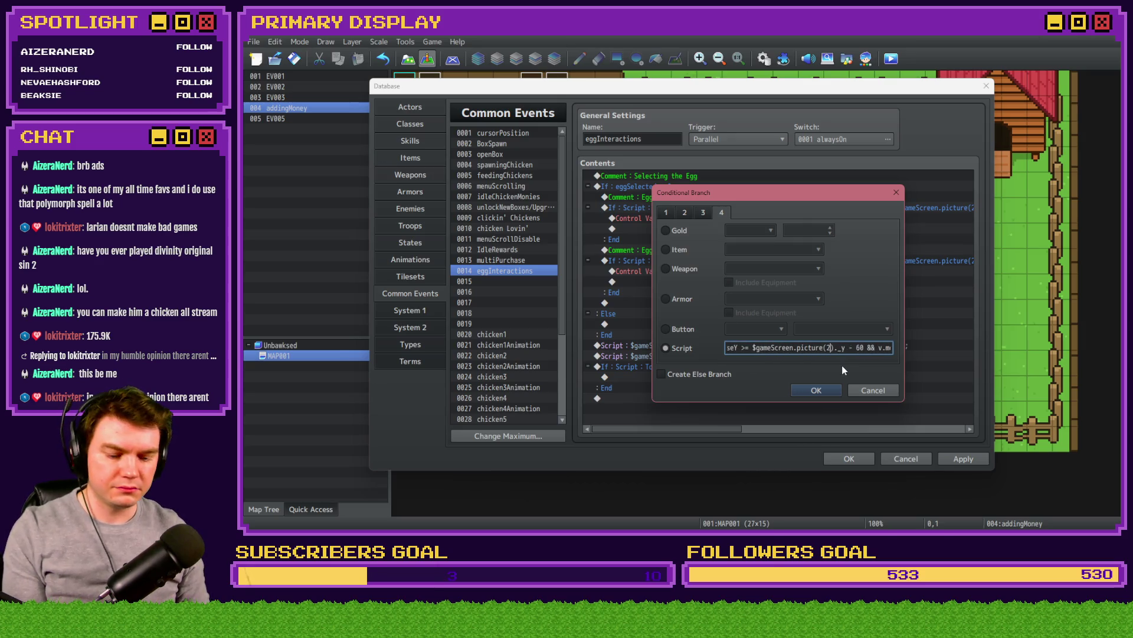
key("Right")
key("Right")
key("Right")
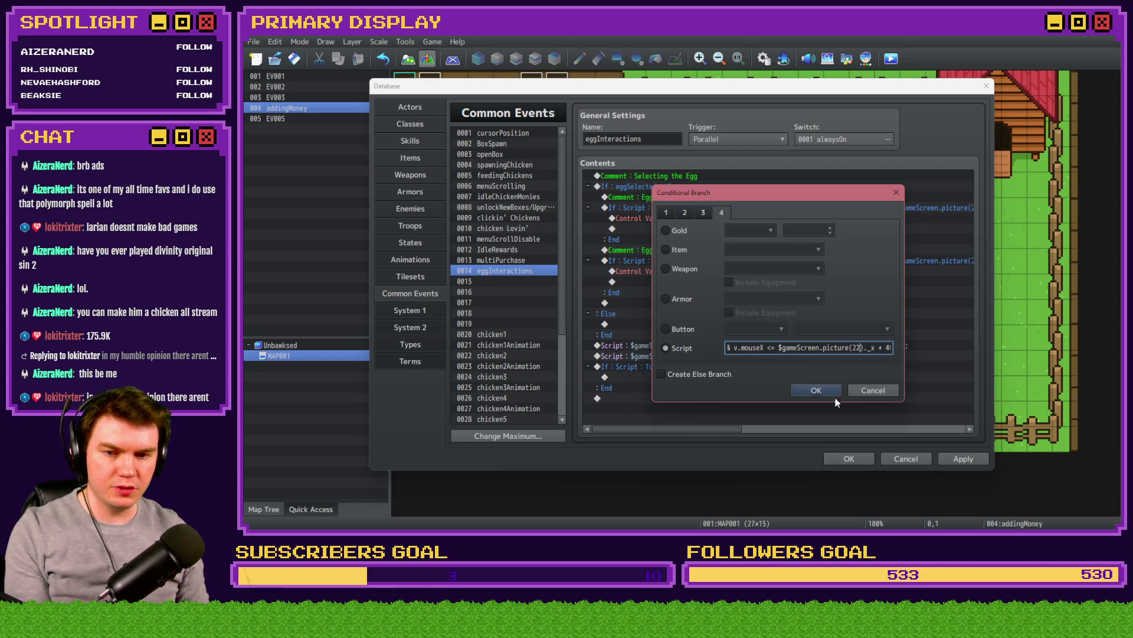
left_click(833, 389)
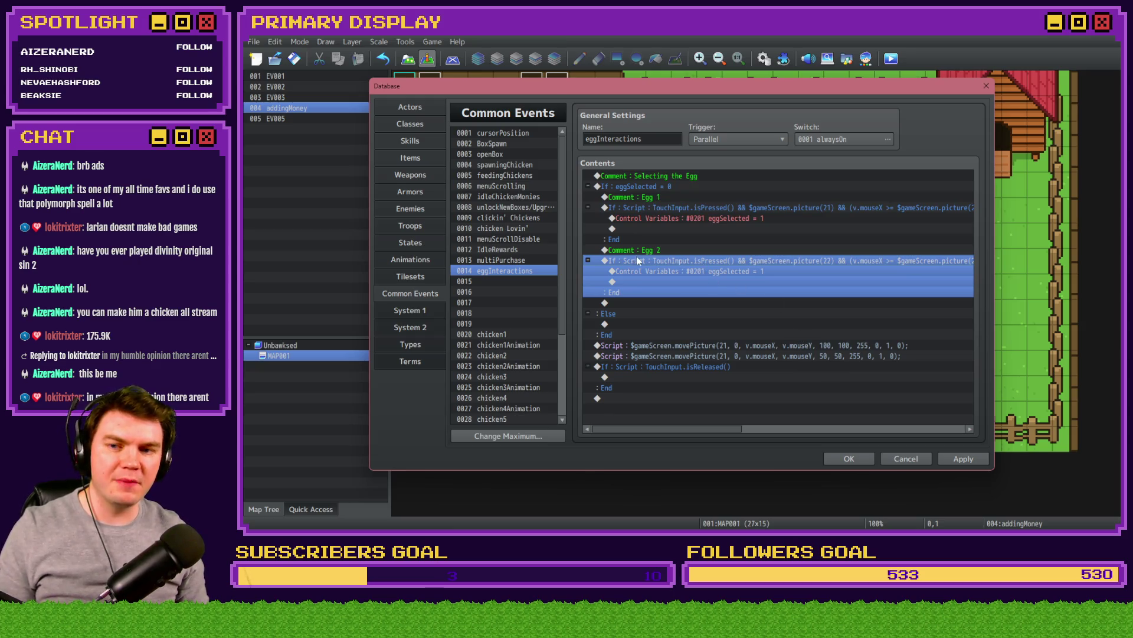
Step: Collapse the Egg 1 and Egg 2 checks and start inserting a command in the Else section
left_click(588, 208)
left_click(588, 239)
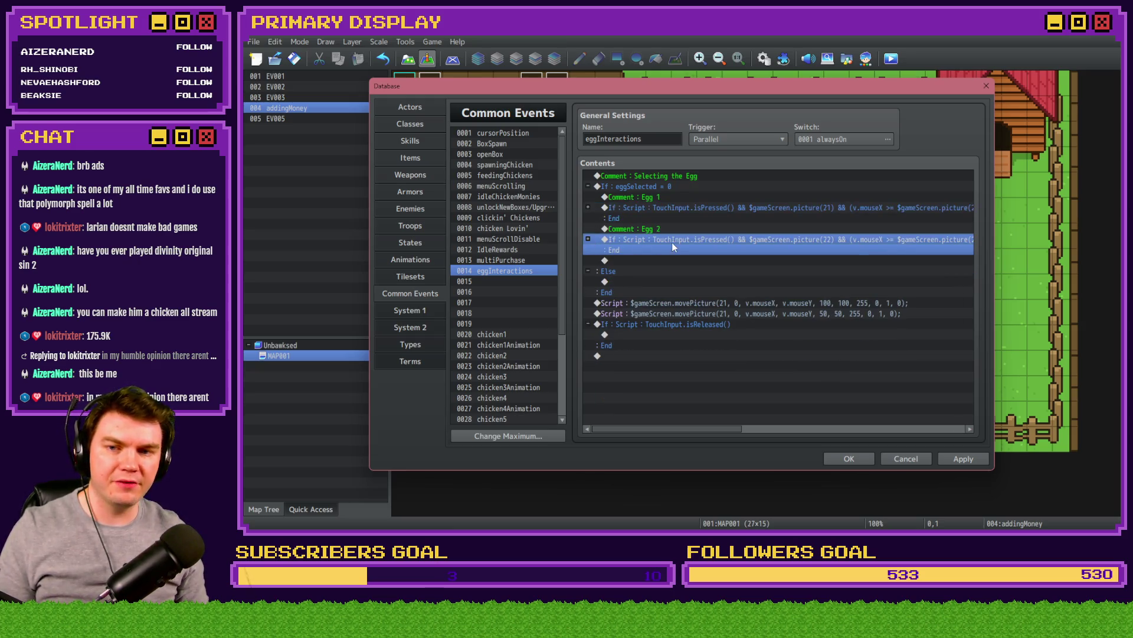
left_click(667, 262)
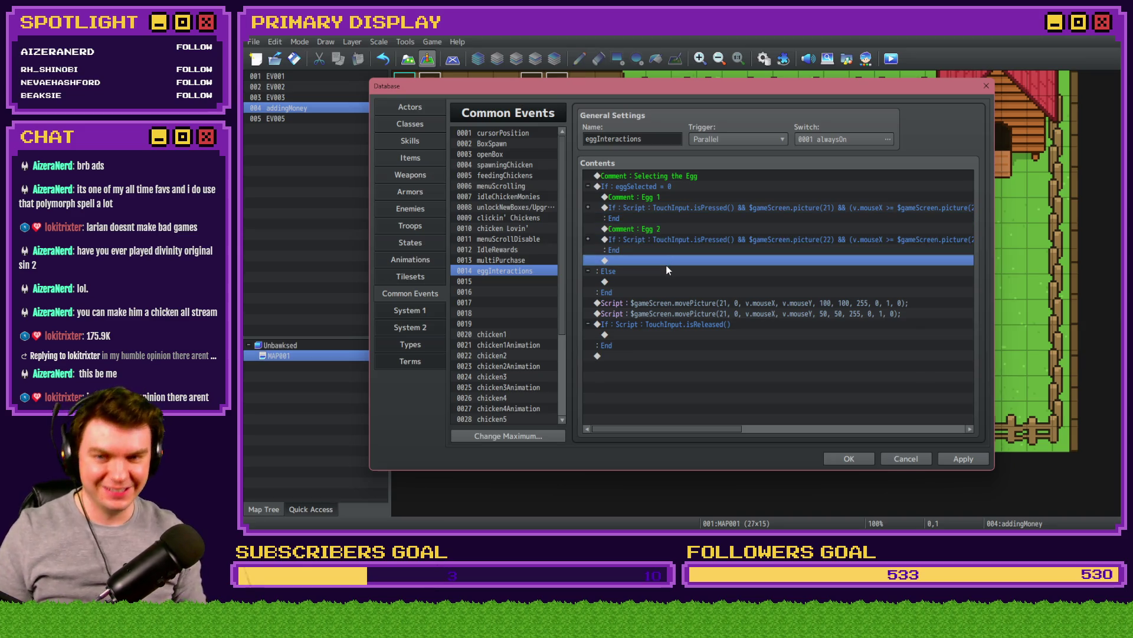
left_click(650, 188)
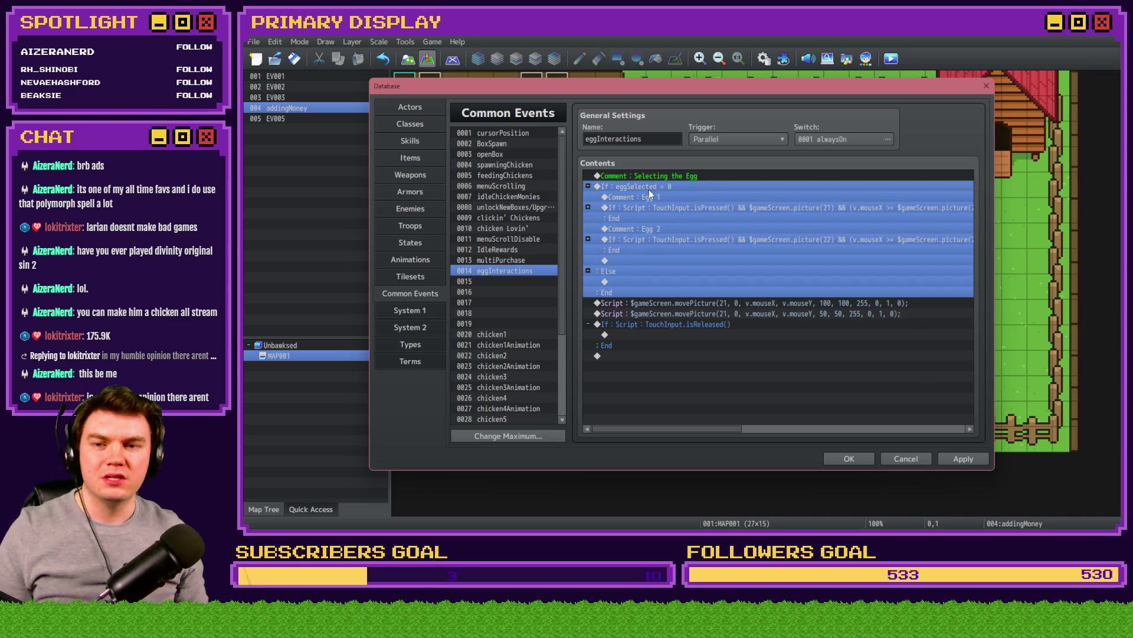
double_click(642, 282)
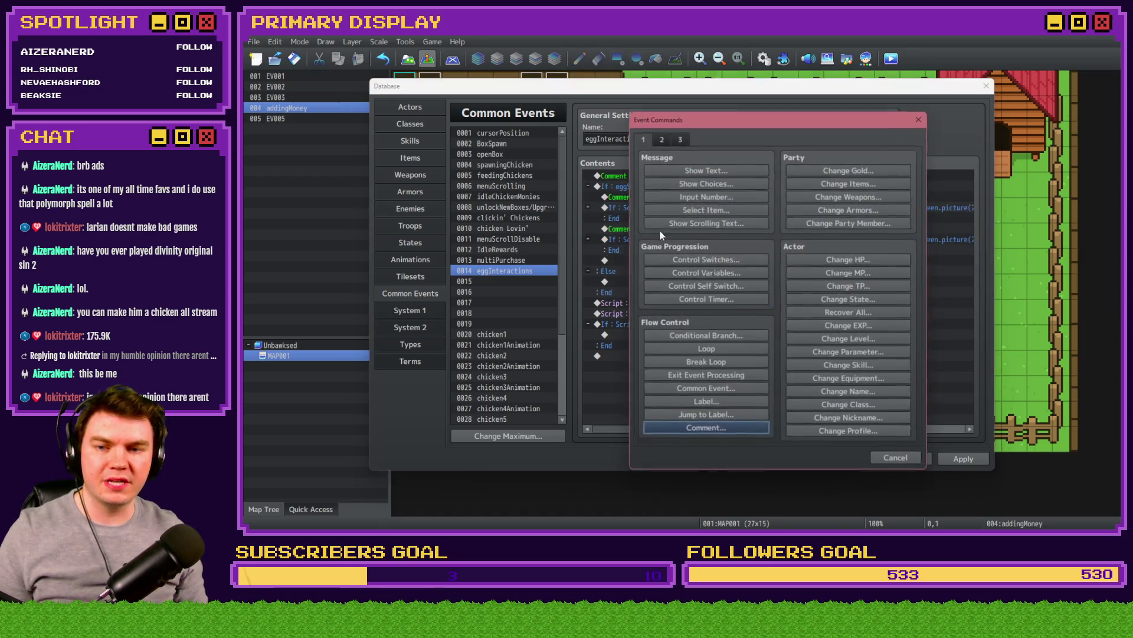
Step: Under Else, add a Conditional Branch checking eggSelected = 1 and apply the changes
left_click(706, 336)
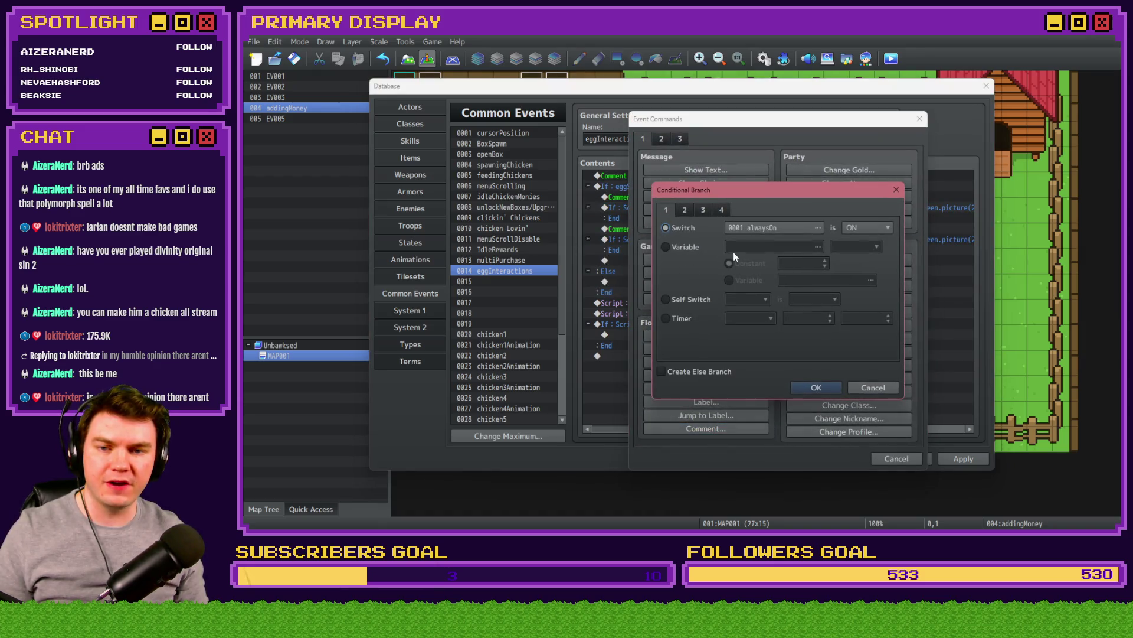
left_click(755, 247)
double_click(803, 177)
left_click(825, 260)
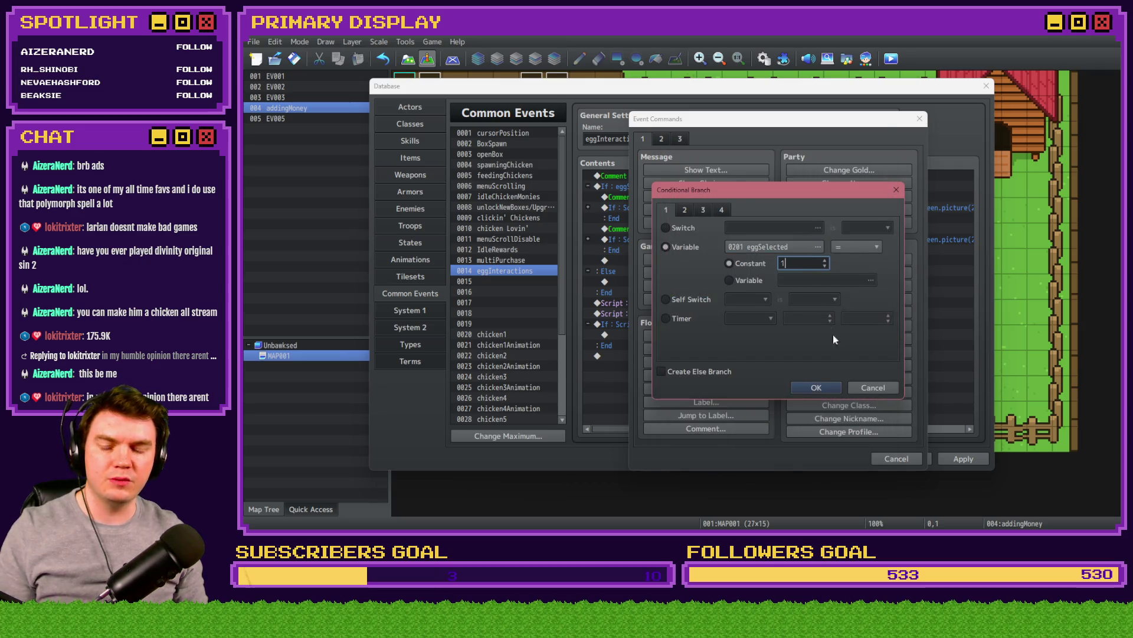
left_click(830, 384)
left_click(960, 463)
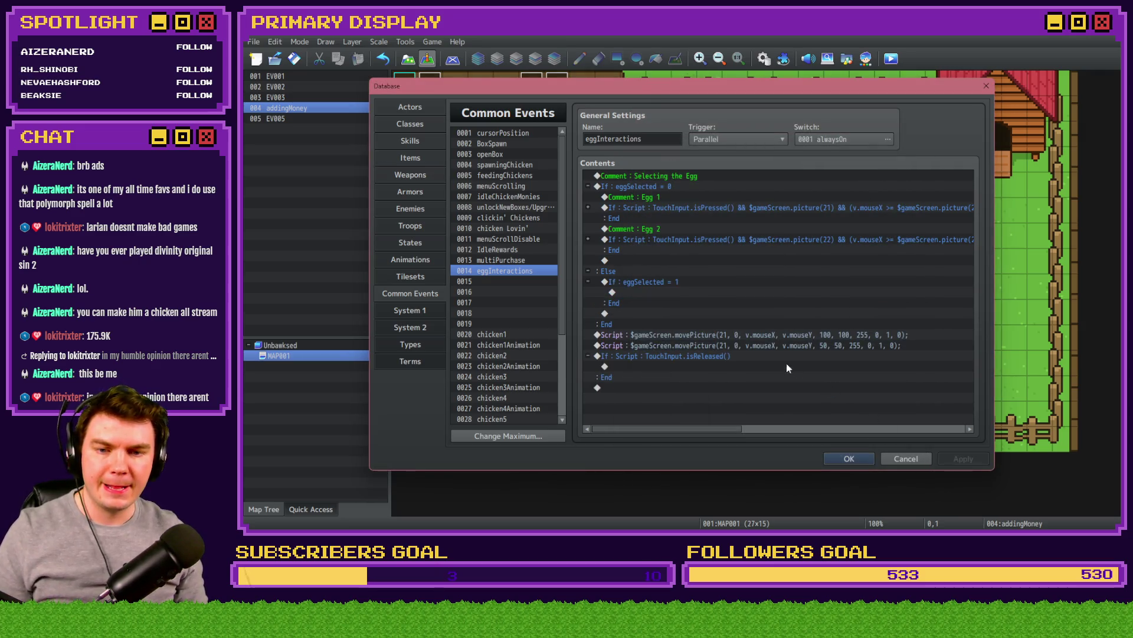
Step: Move the movePicture 100,100 script into the eggSelected = 1 branch and change its second argument to 1
left_click(725, 335)
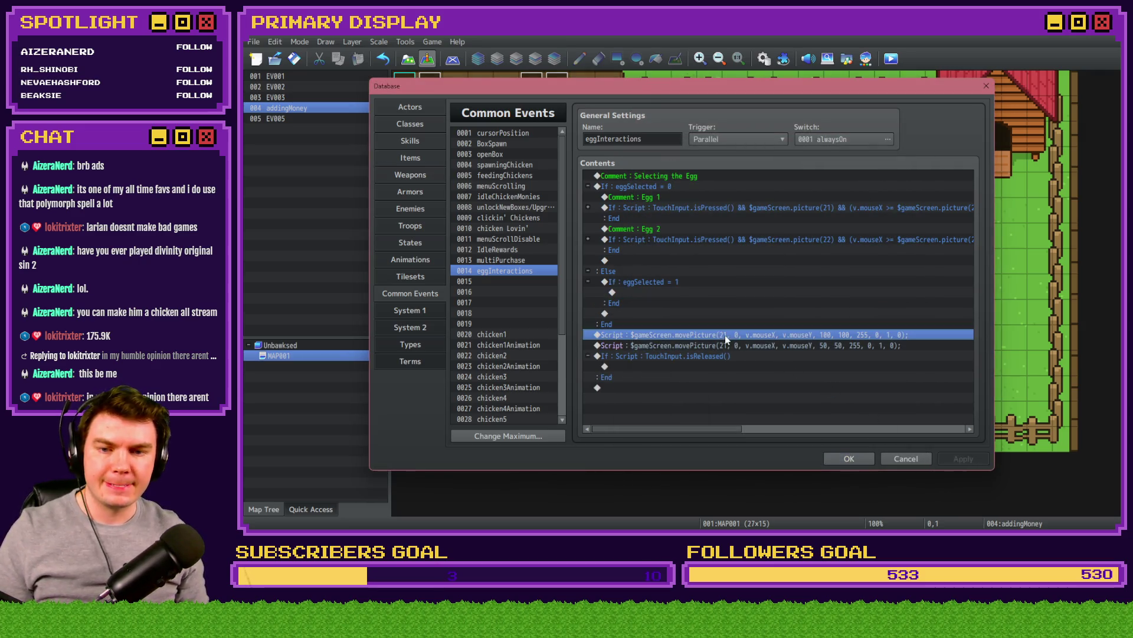
key("ctrl+x")
left_click(657, 293)
key("ctrl+v")
double_click(668, 295)
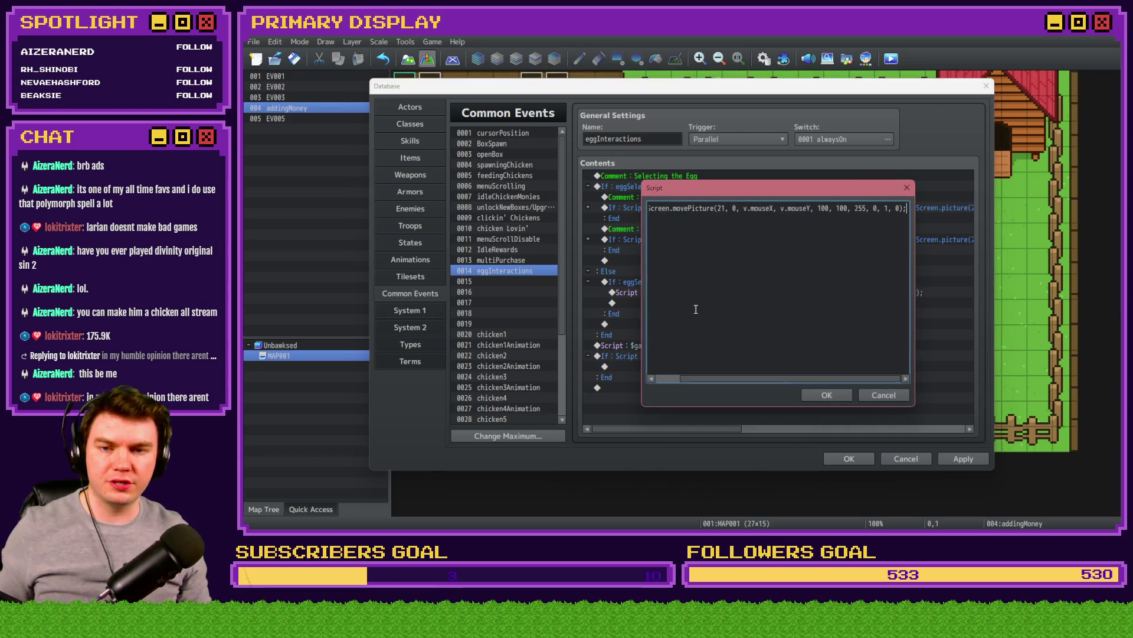
double_click(683, 210)
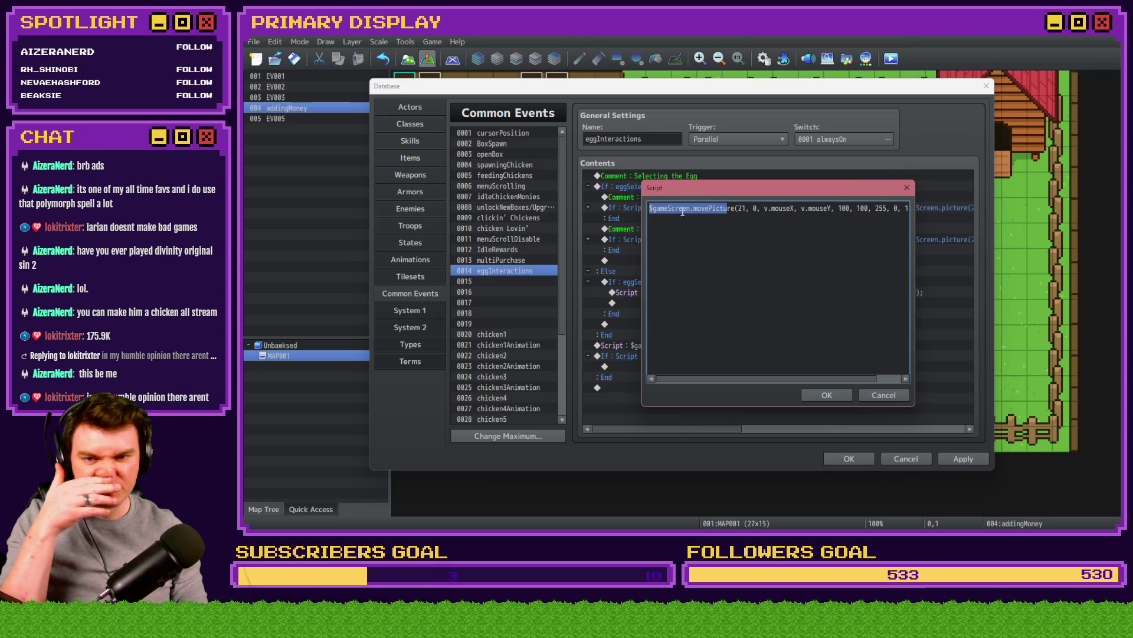
double_click(755, 208)
type("1")
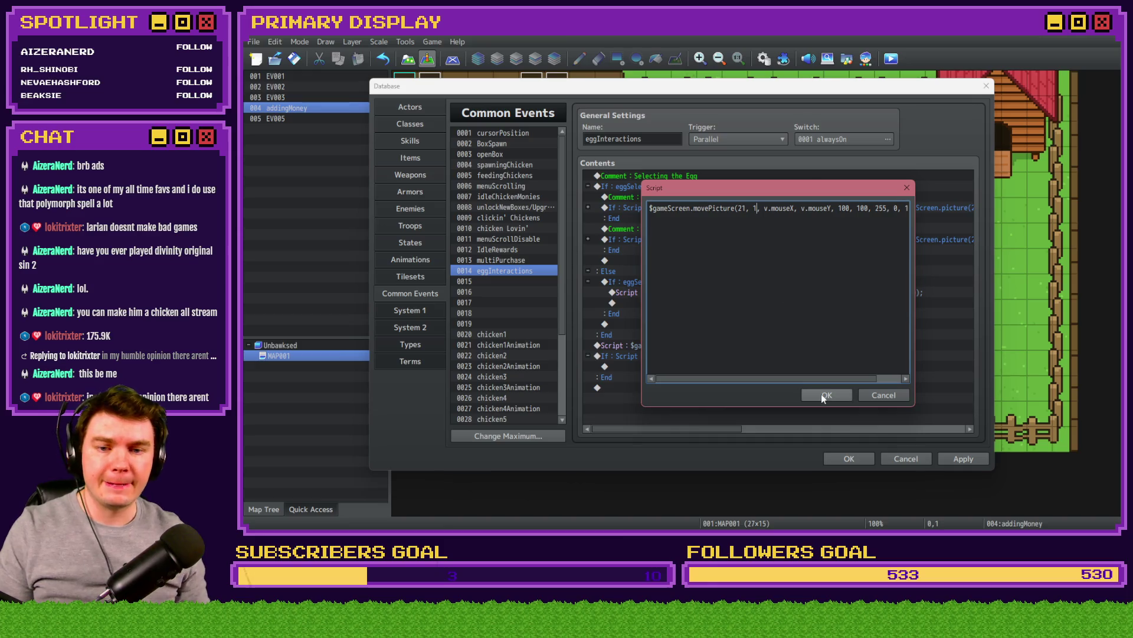
left_click(822, 395)
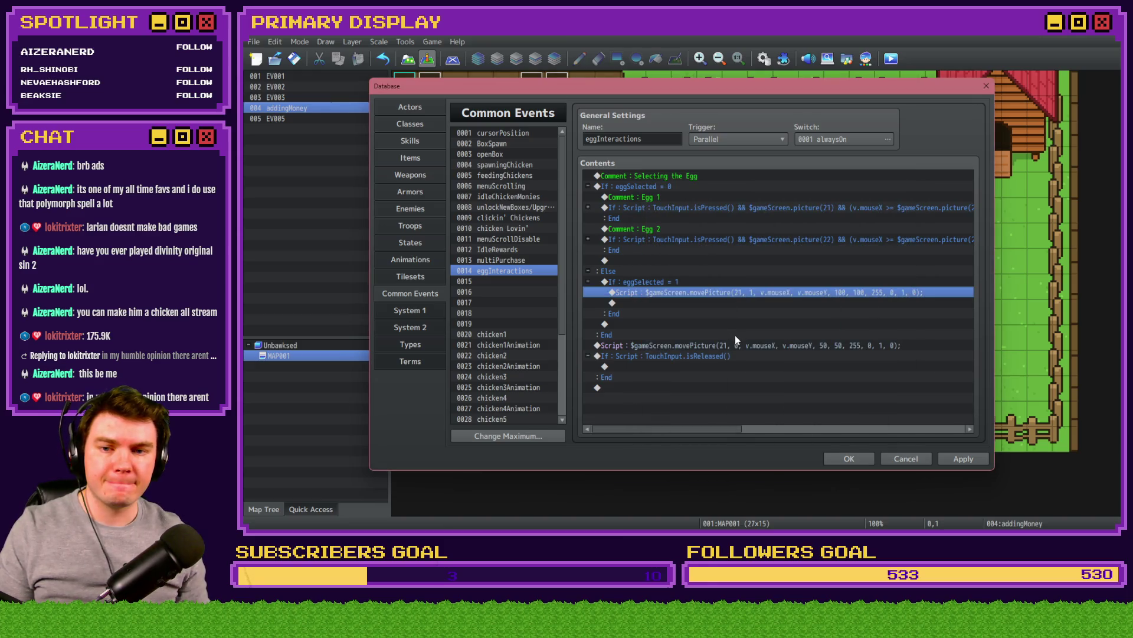
left_click(680, 282)
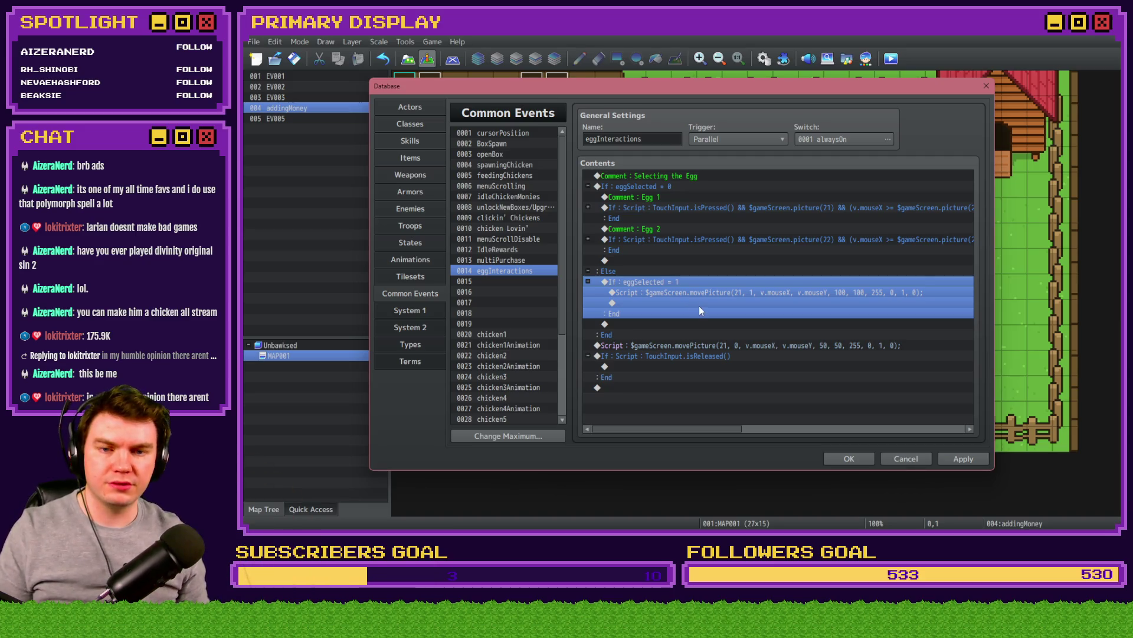
Step: Move the TouchInput.isReleased check under Else and put the movePicture(21) script inside it
left_click(657, 272)
left_click(655, 284)
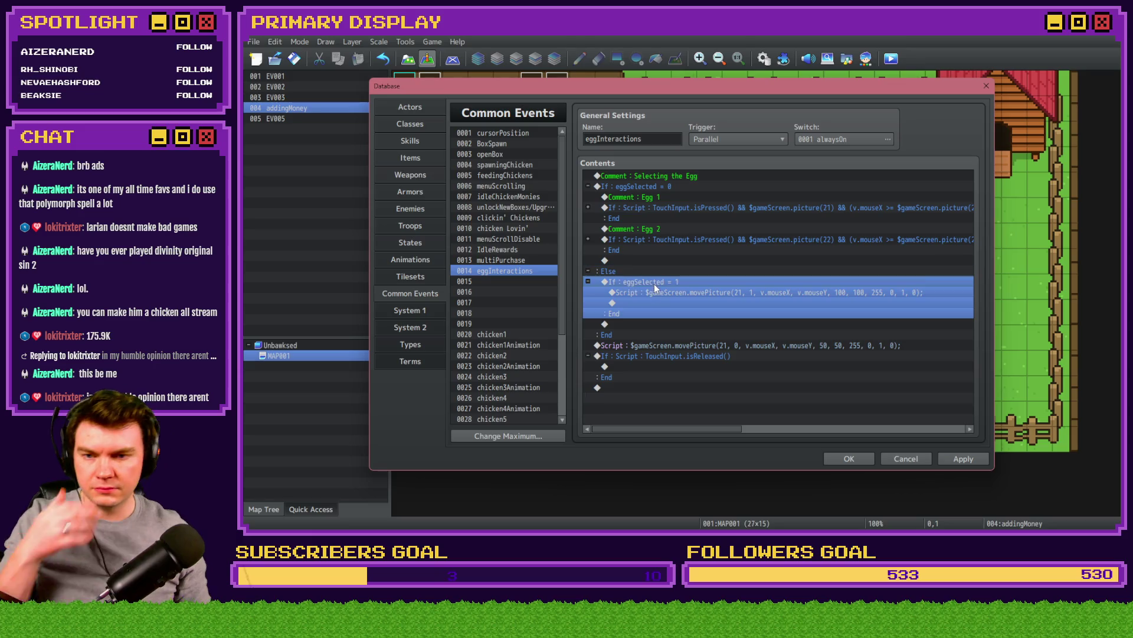
left_click(673, 359)
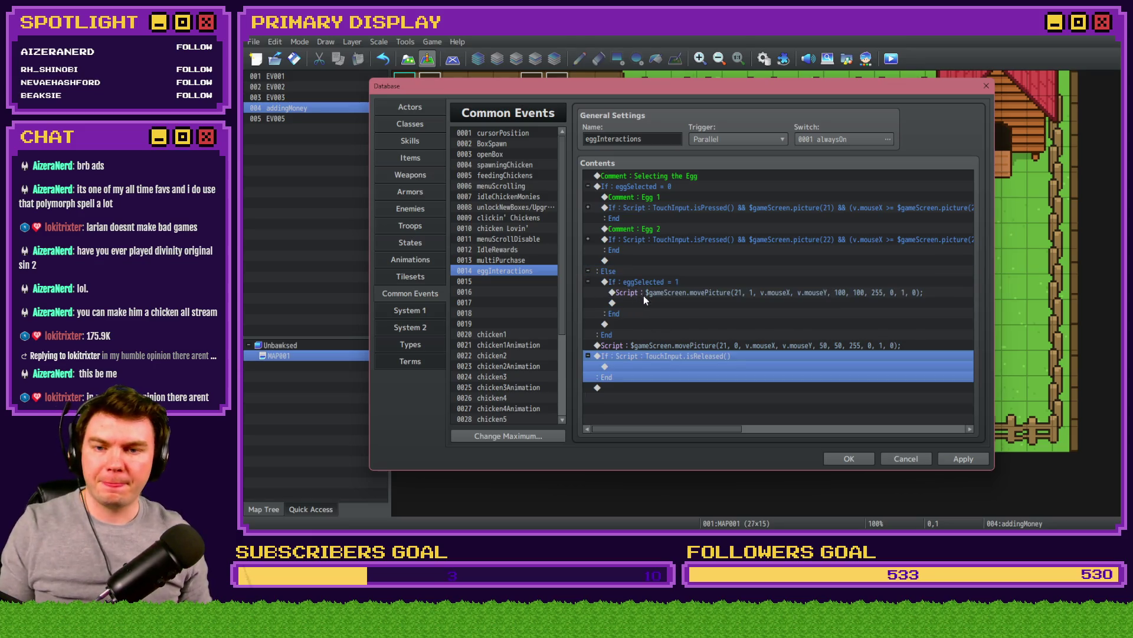
key("ctrl+x")
left_click(651, 282)
key("ctrl+v")
left_click(684, 377)
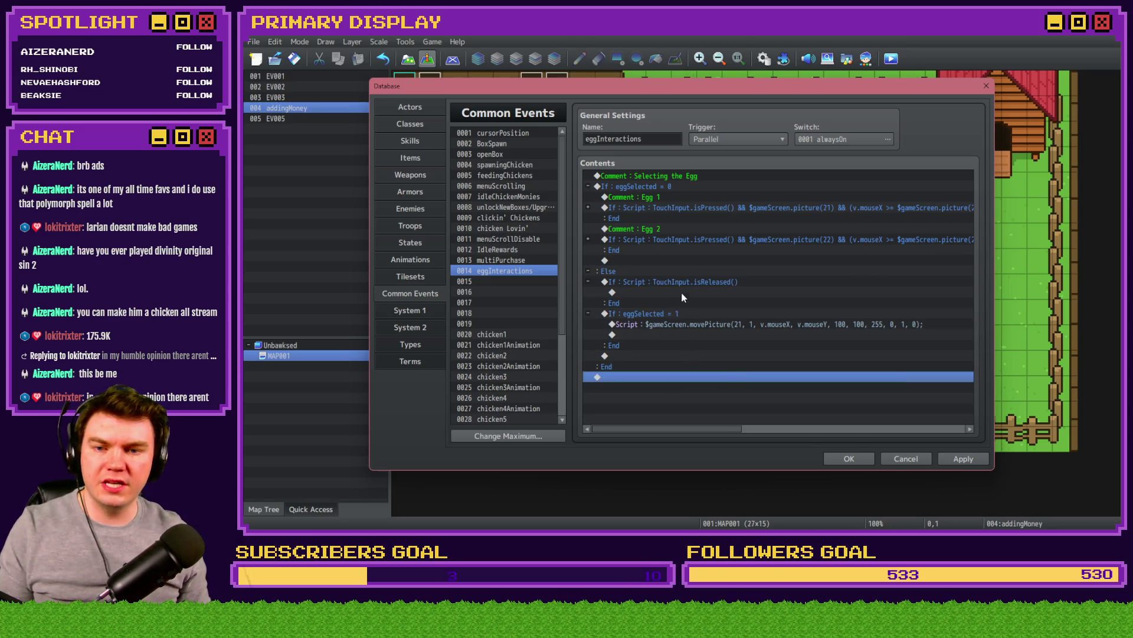
key("ctrl+x")
left_click(684, 292)
key("ctrl+v")
Step: Change picture 21's move duration in the script from 1 to 20 frames
double_click(688, 294)
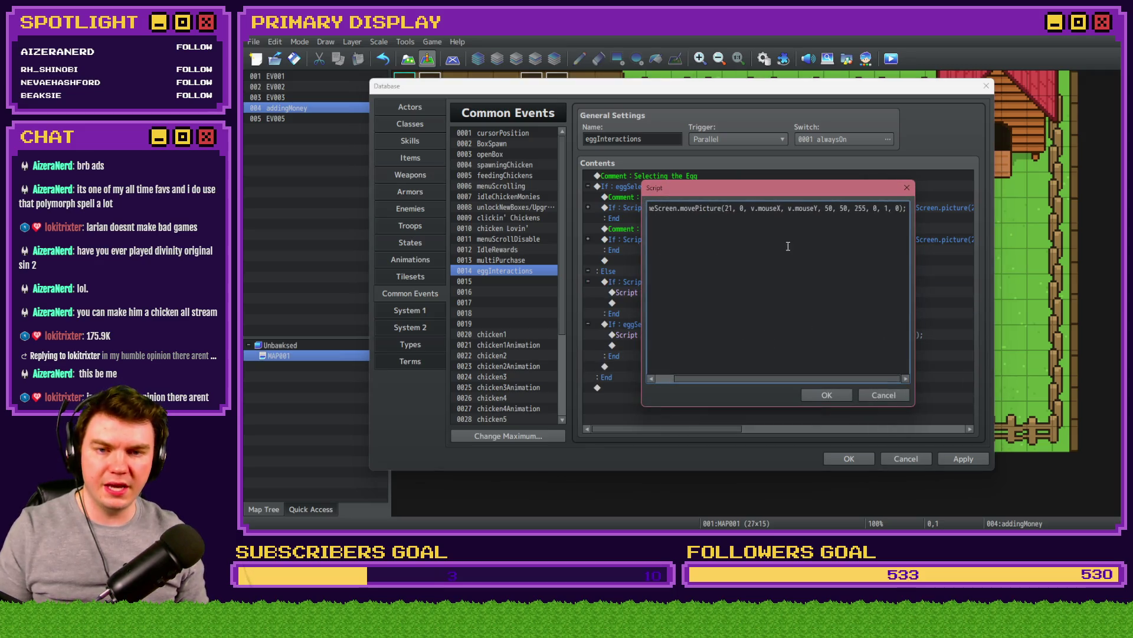
double_click(886, 208)
type("20")
left_click(827, 395)
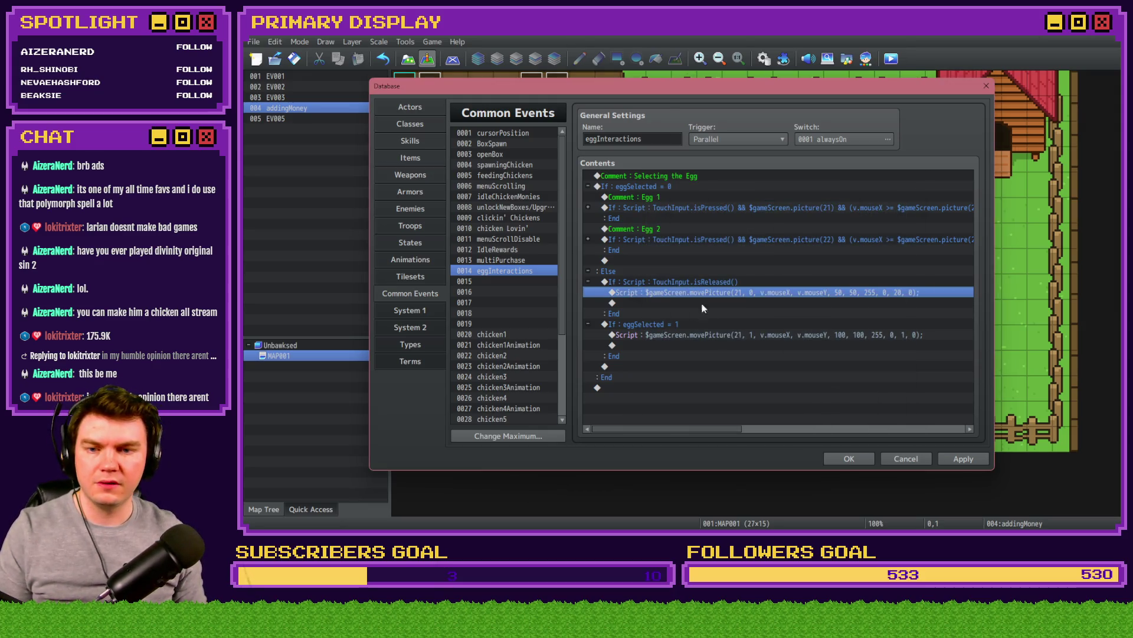
left_click(489, 260)
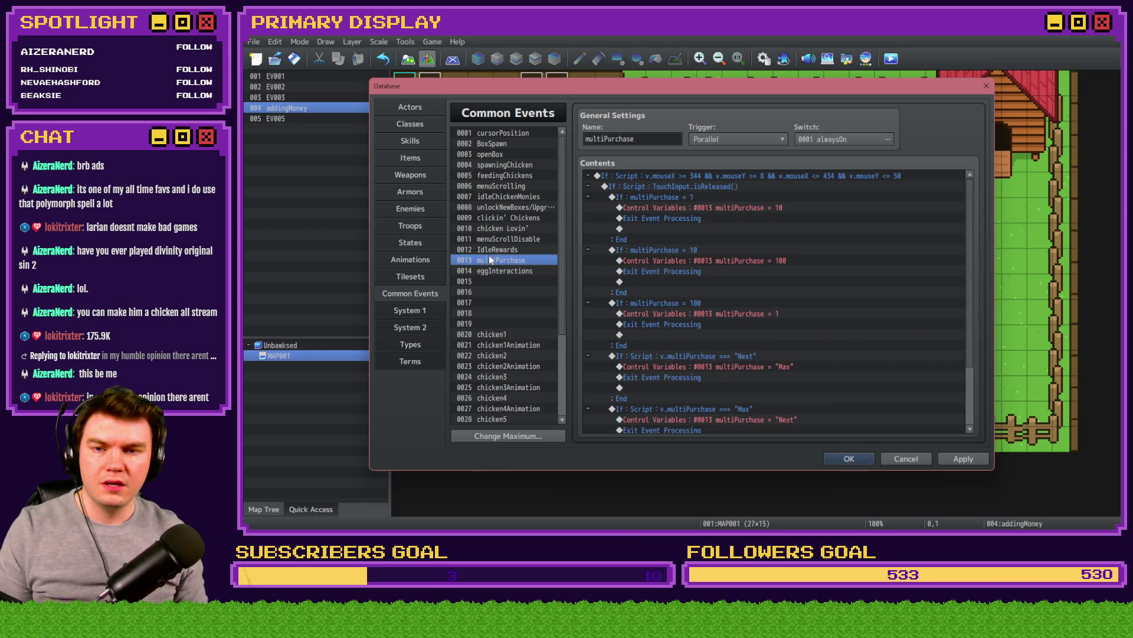
Step: Find the spawningChicken common event and copy its EliMZ_EasingPicture ease-type command
left_click(499, 249)
left_click(507, 228)
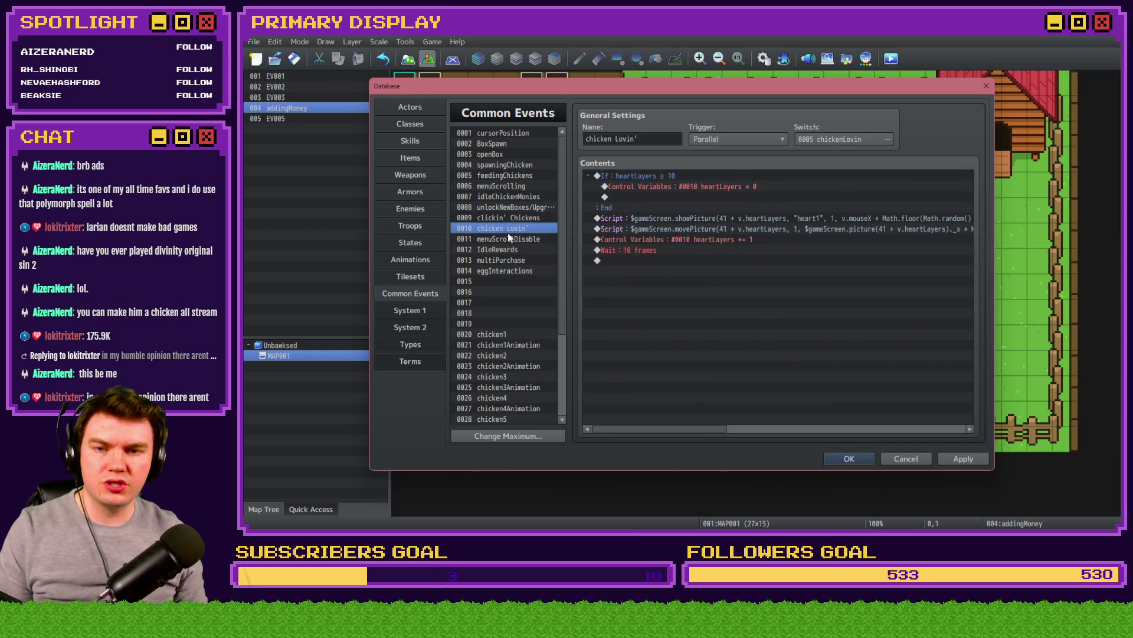
left_click(511, 219)
left_click(515, 207)
left_click(518, 196)
left_click(522, 186)
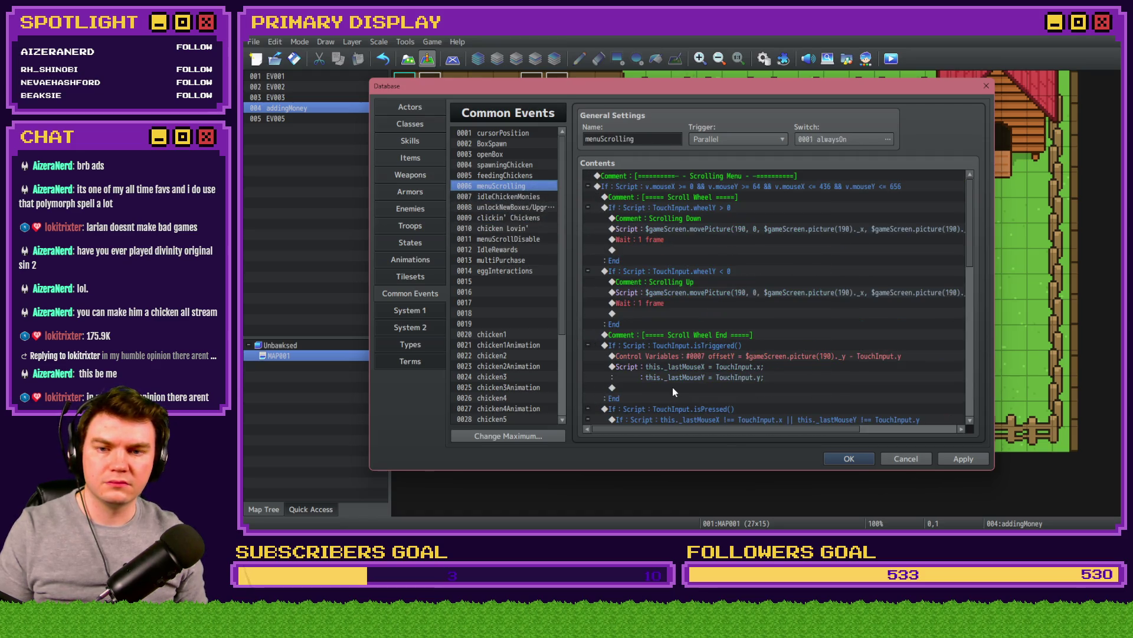
scroll(673, 385, "down", 5)
left_click(498, 164)
left_click(649, 245)
Step: Paste the ease-type command into eggInteractions above the movePicture script line
left_click(497, 271)
left_click(683, 292)
key("ctrl+v")
double_click(702, 293)
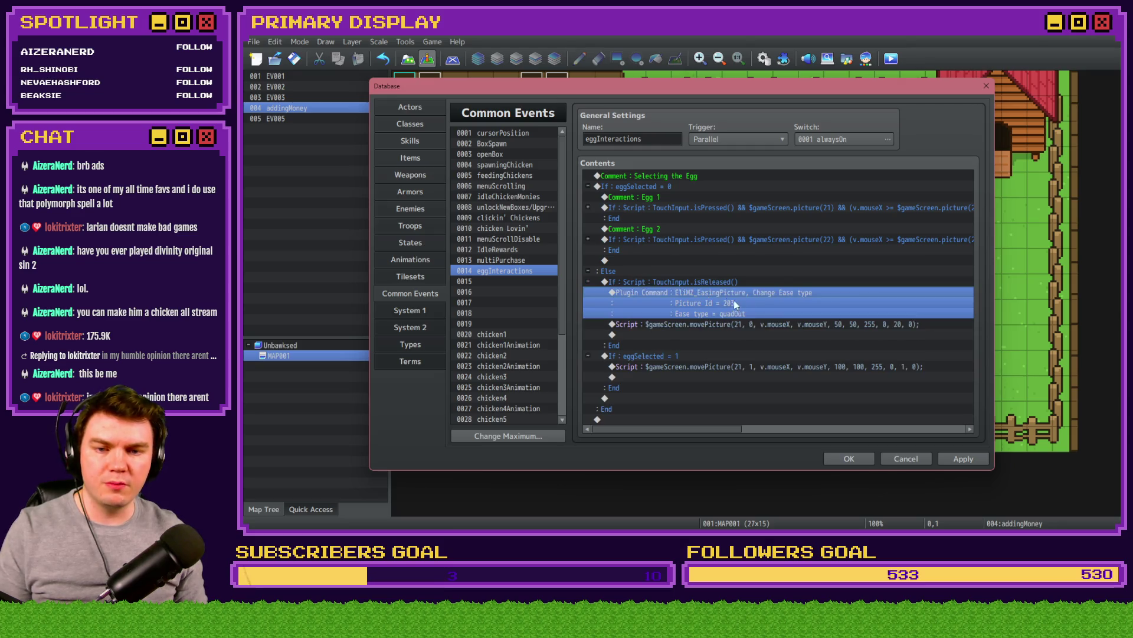
Step: Set the pasted ease-type command to Picture Id 21 with bounceOut easing
double_click(784, 283)
type("21")
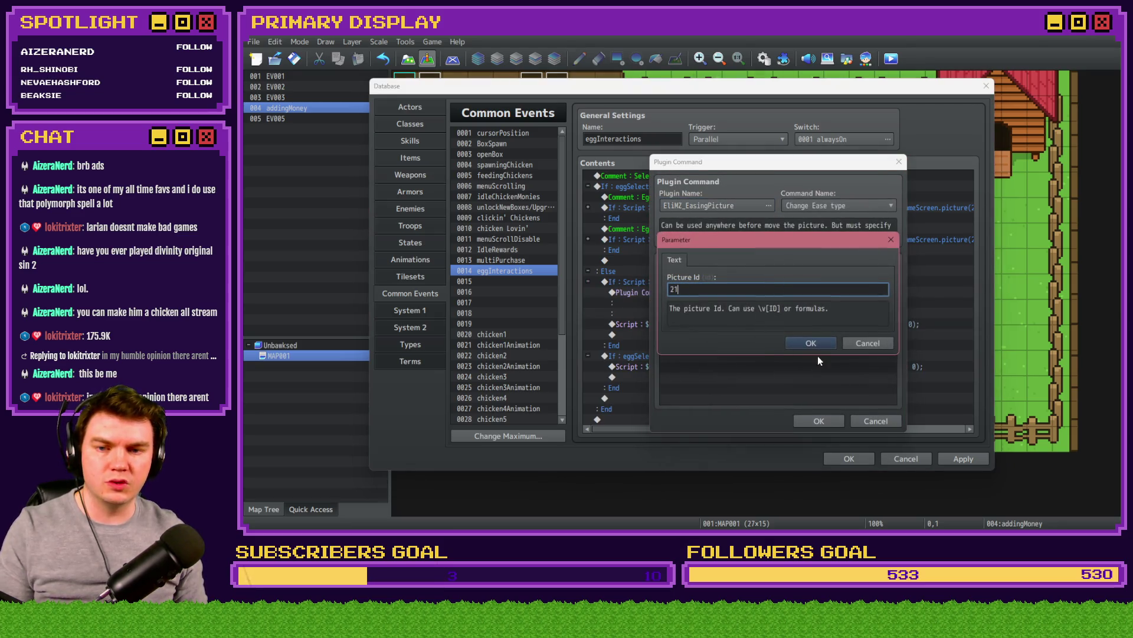
left_click(817, 355)
double_click(786, 294)
left_click(773, 290)
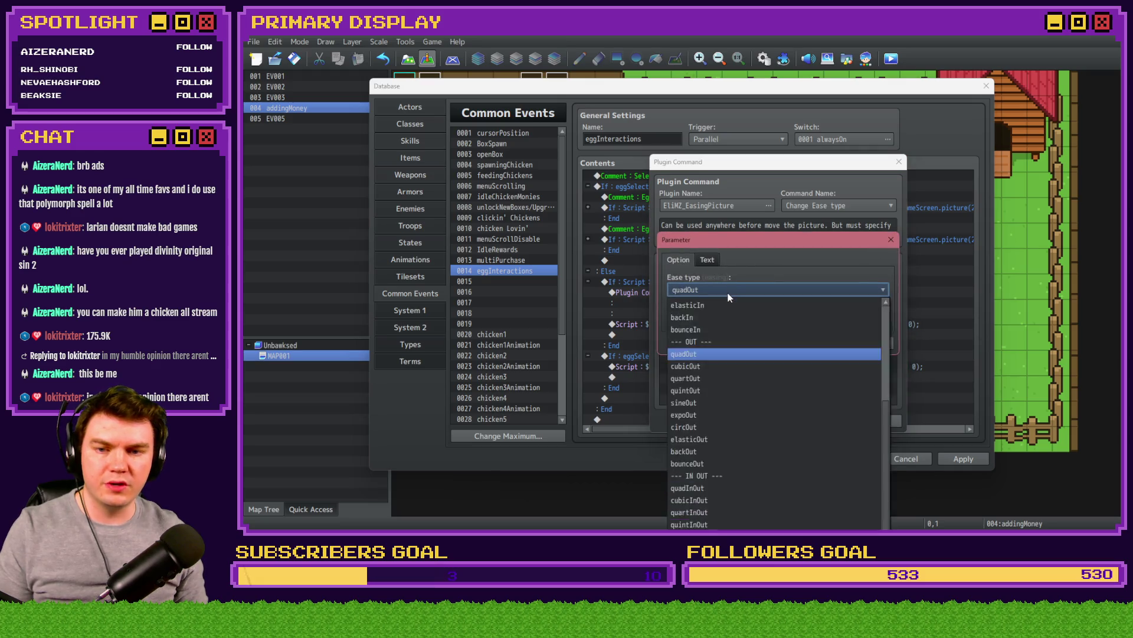
left_click(713, 464)
left_click(811, 343)
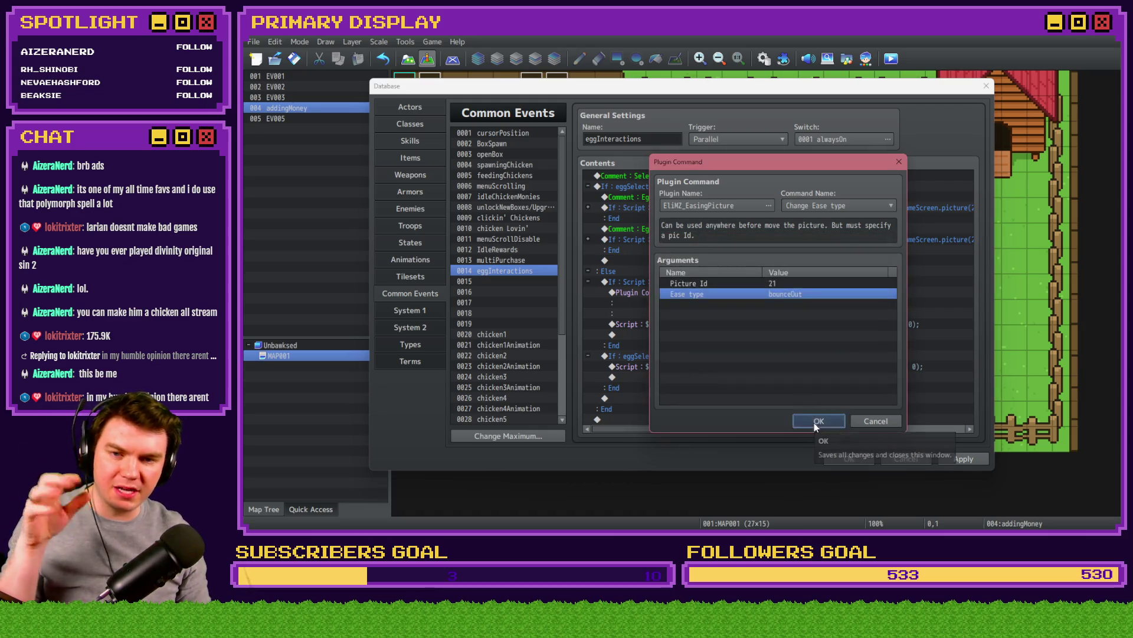
left_click(814, 422)
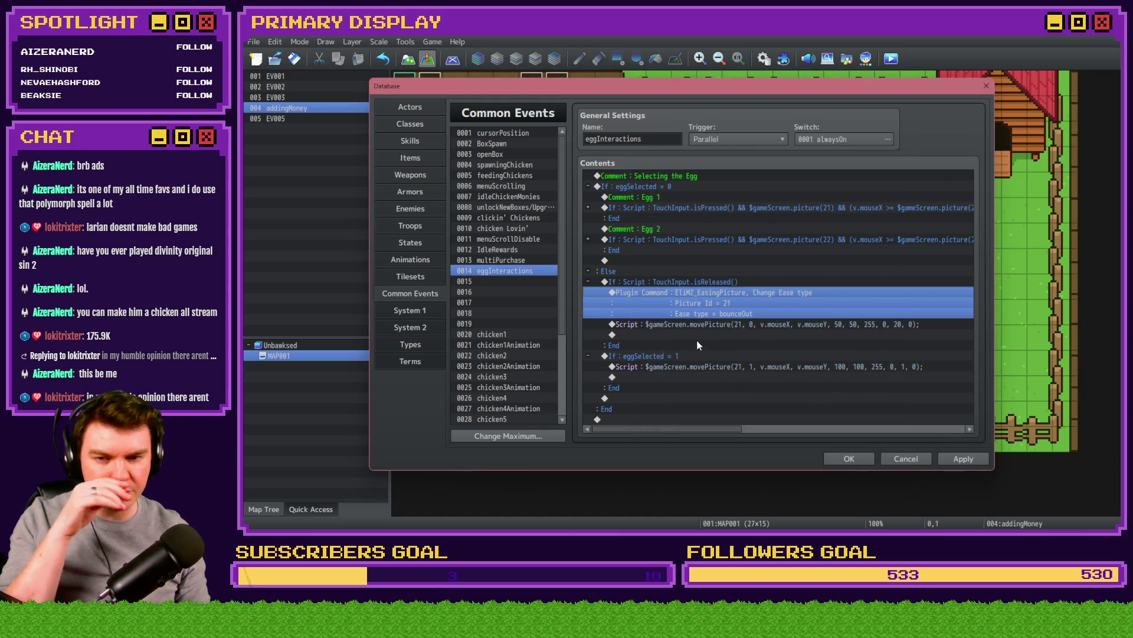
left_click(753, 322)
double_click(739, 334)
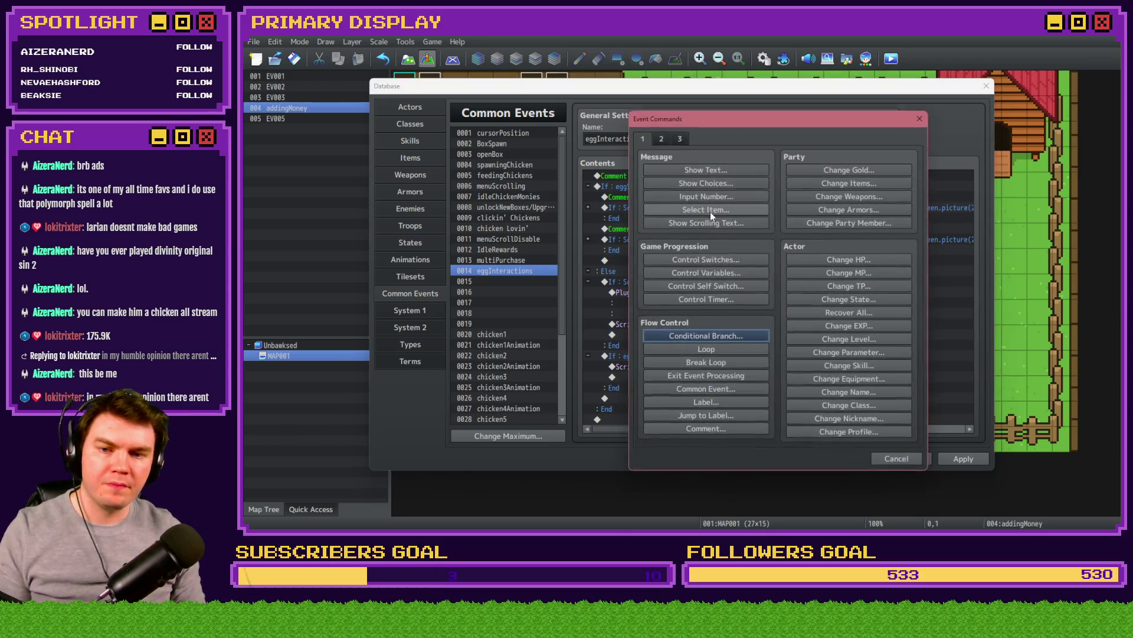
Step: Add a Control Variables command setting 0201 eggSelected to constant 0 in the release branch
left_click(723, 273)
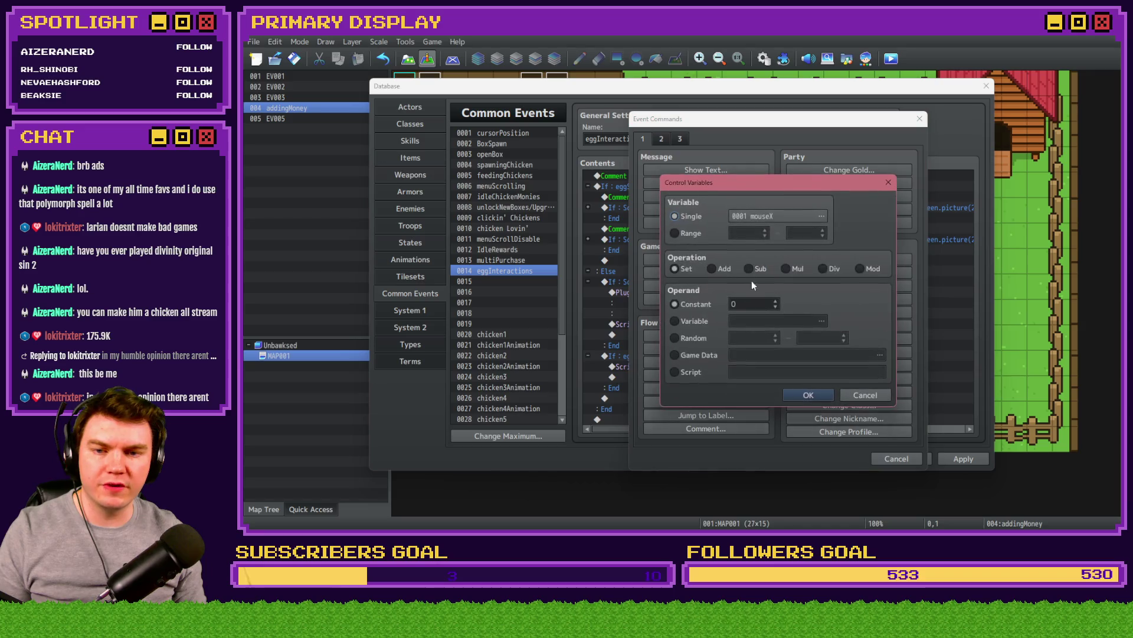
left_click(748, 217)
double_click(812, 180)
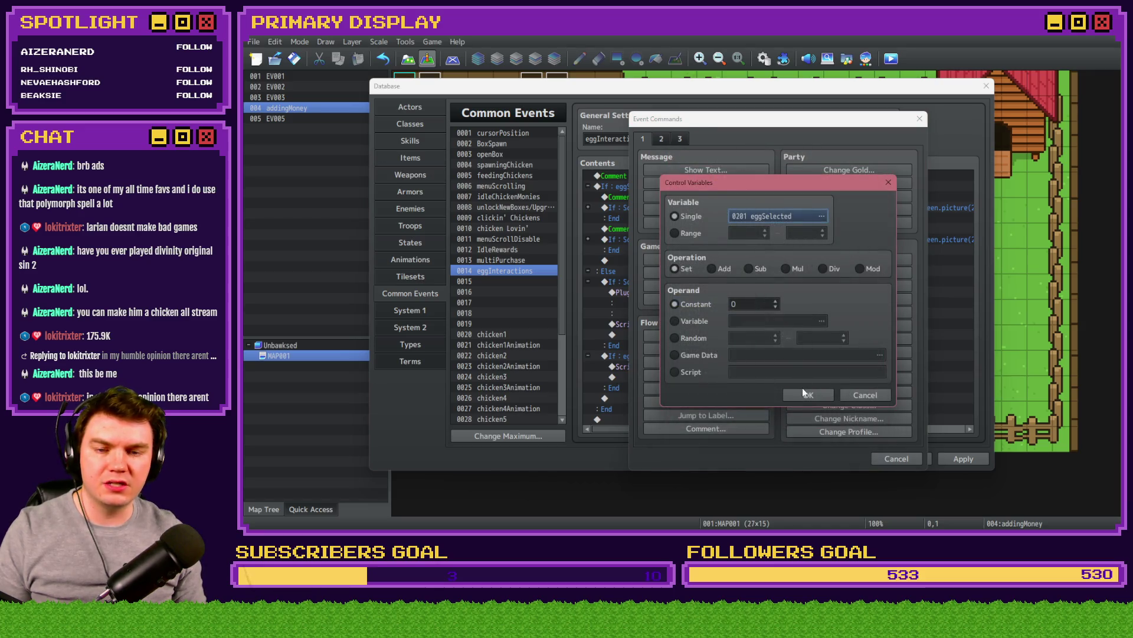
left_click(804, 392)
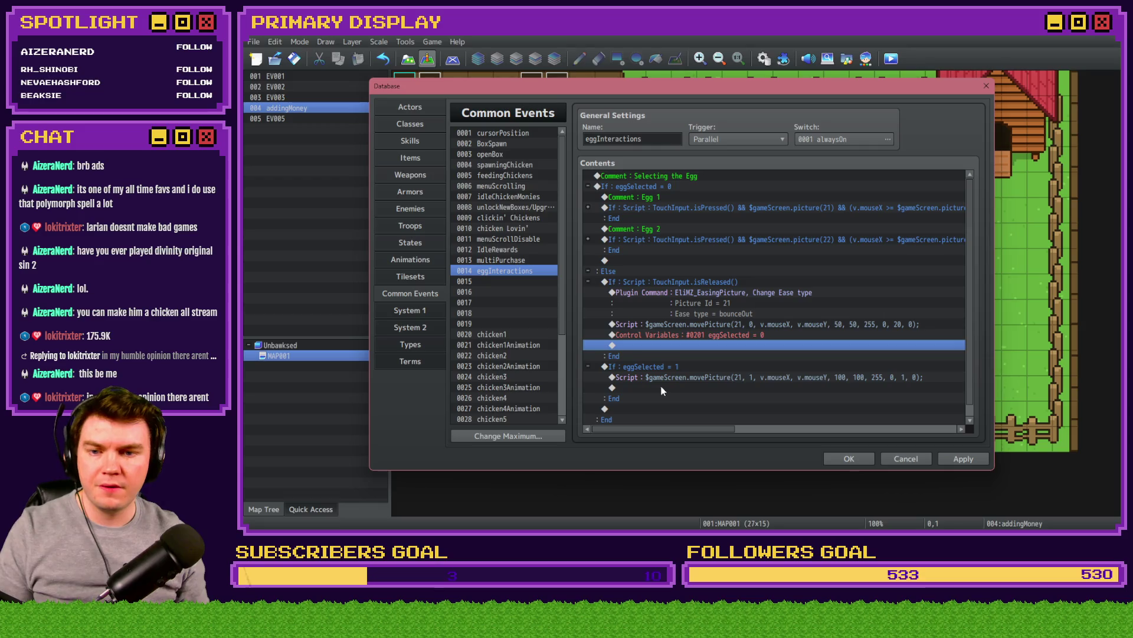
scroll(660, 383, "down", 1)
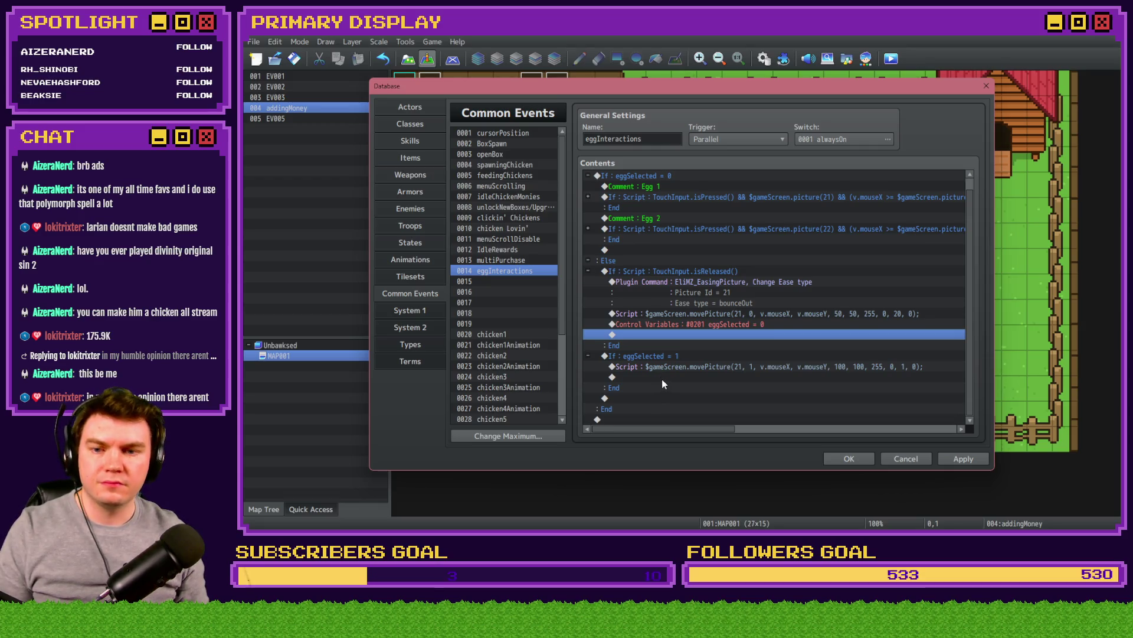
left_click(691, 270)
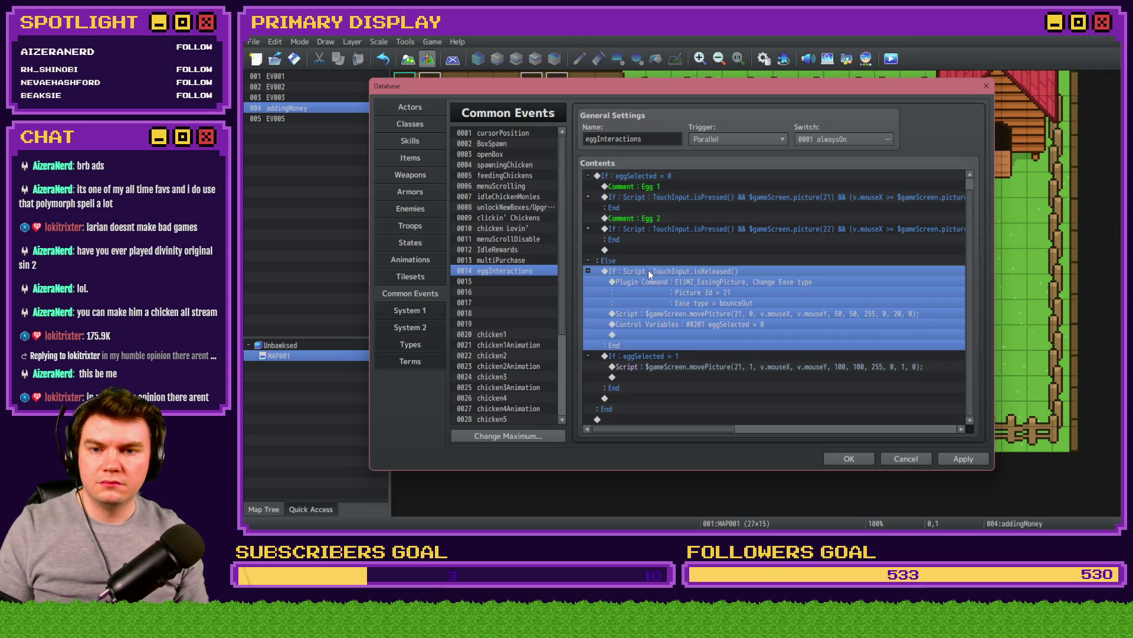
Step: Cut the TouchInput.isReleased block and paste it inside the eggSelected = 1 branch
key("ctrl+x")
left_click(671, 282)
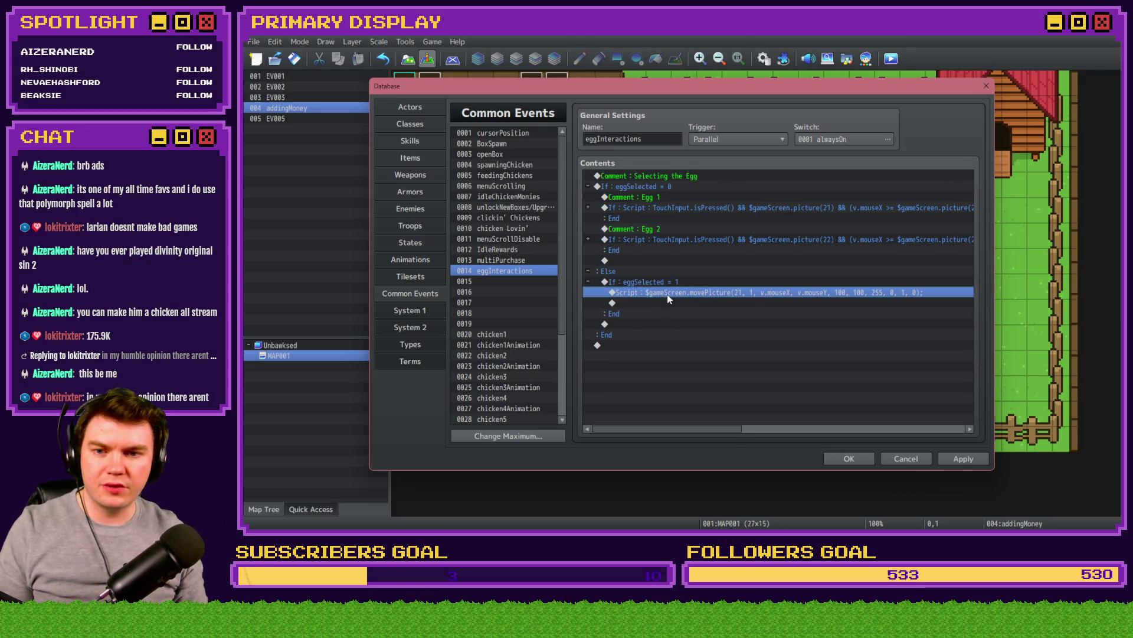
key("ctrl+v")
left_click(678, 292)
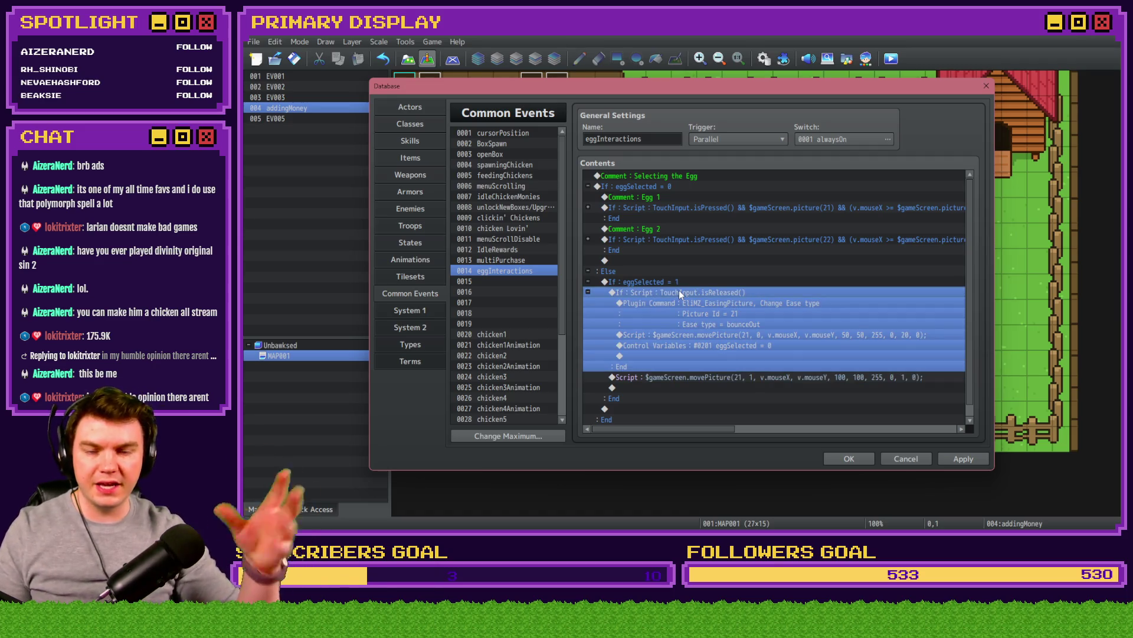
Step: Copy the bounceOut ease-type plugin command and select its new copy in the Egg 1 branch
left_click(739, 377)
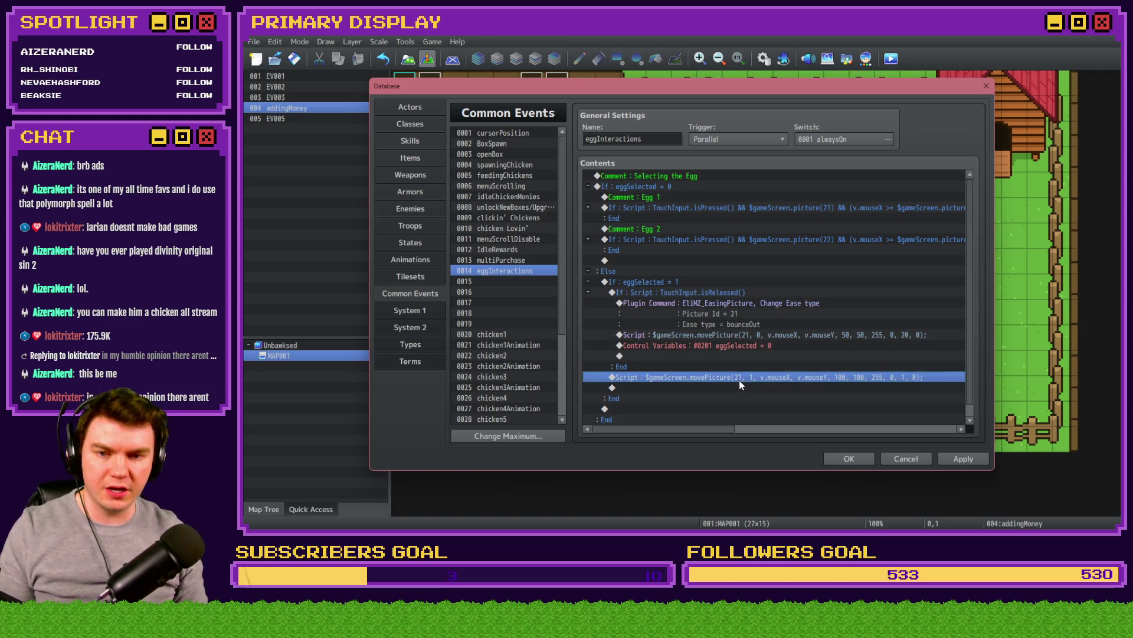
left_click(748, 293)
left_click(749, 304)
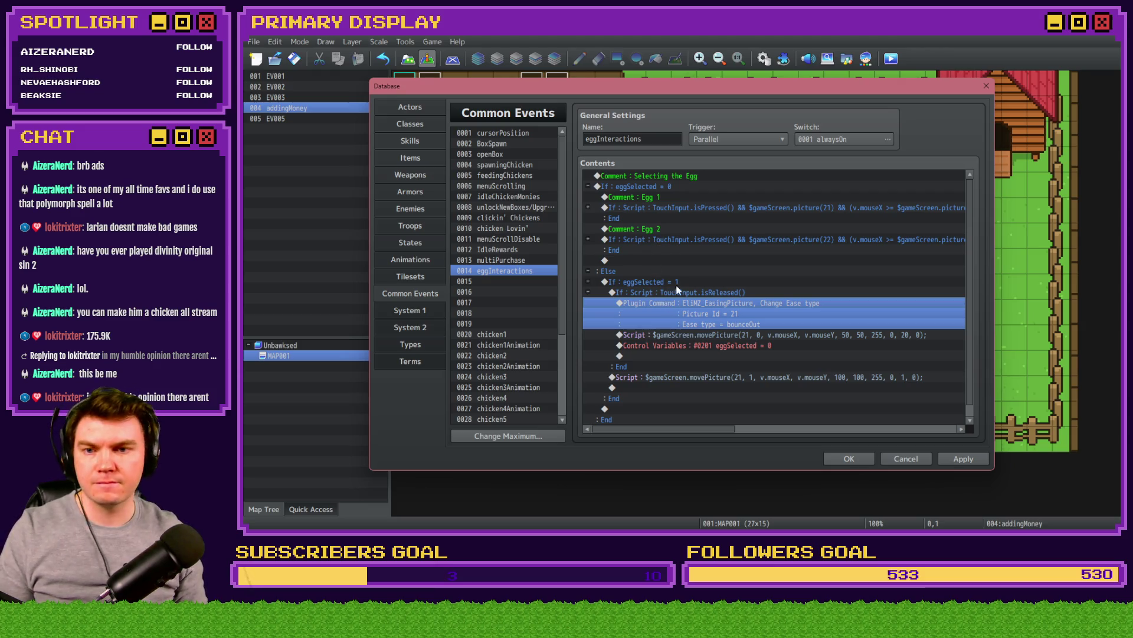
left_click(588, 208)
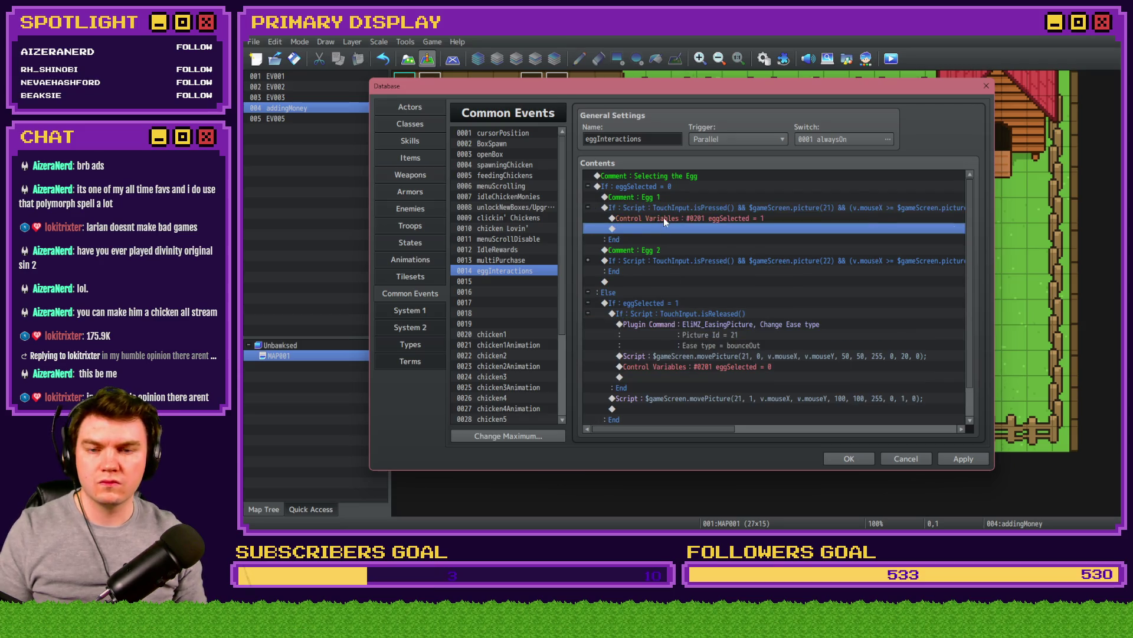
left_click(664, 221)
Step: Change the Egg 1 plugin command's ease type to linear and apply the changes
double_click(690, 221)
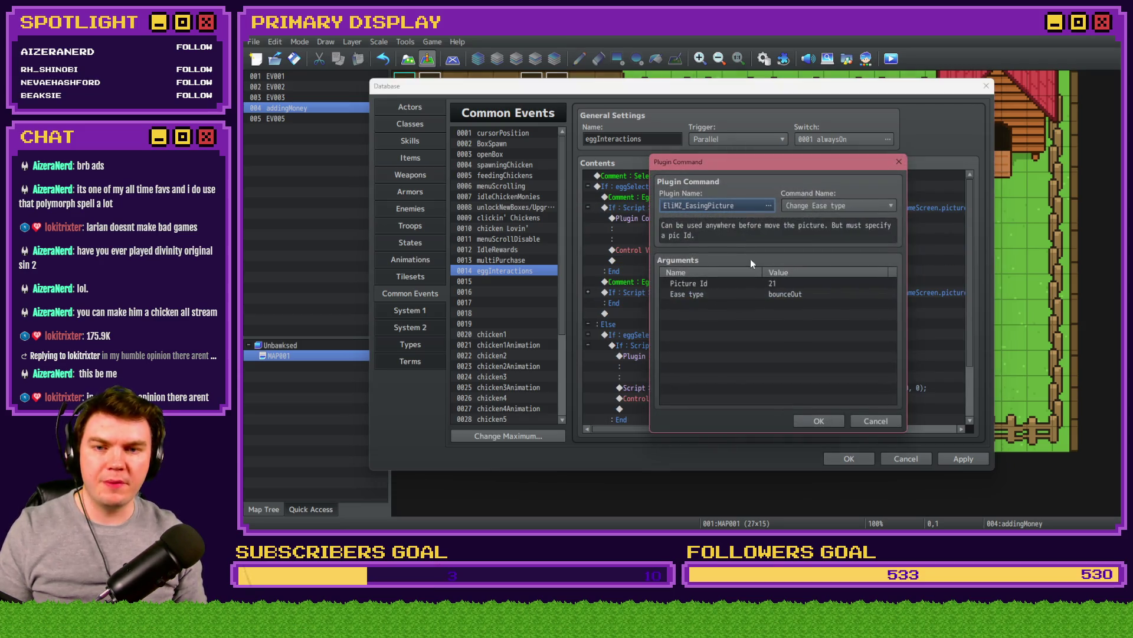
double_click(783, 295)
left_click(736, 289)
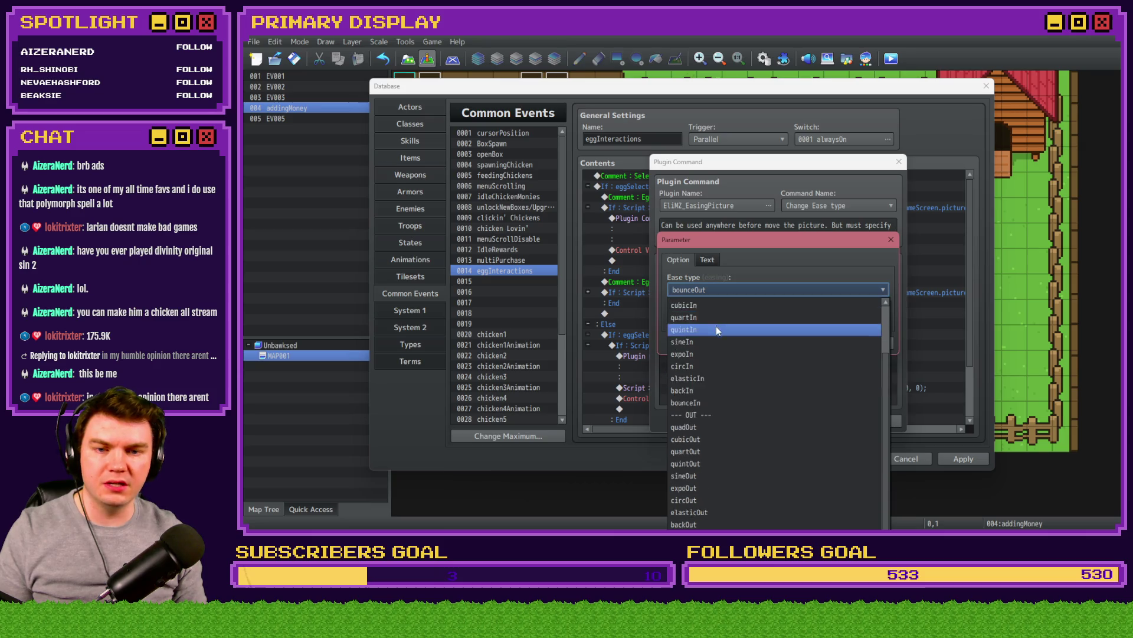
scroll(716, 328, "up", 3)
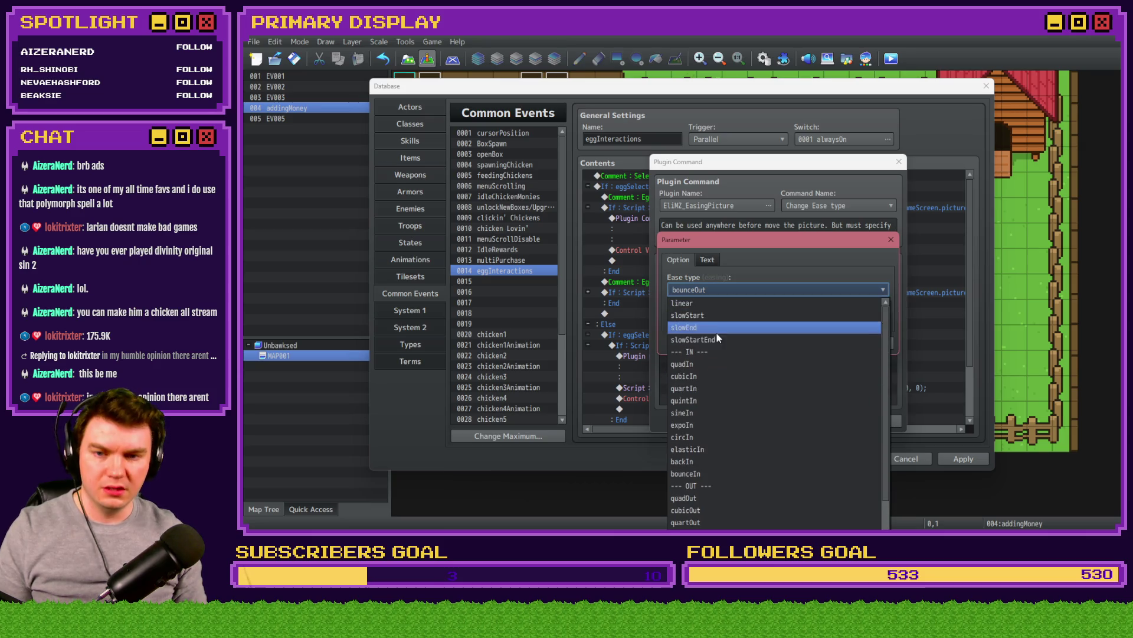
left_click(720, 304)
left_click(811, 343)
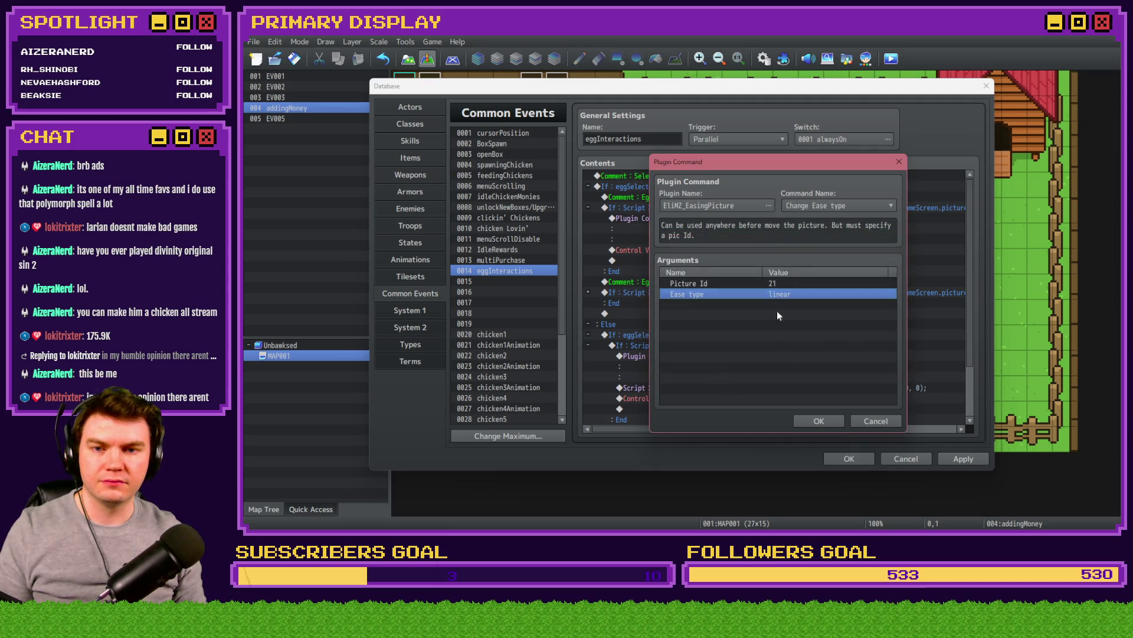
left_click(808, 421)
left_click(968, 459)
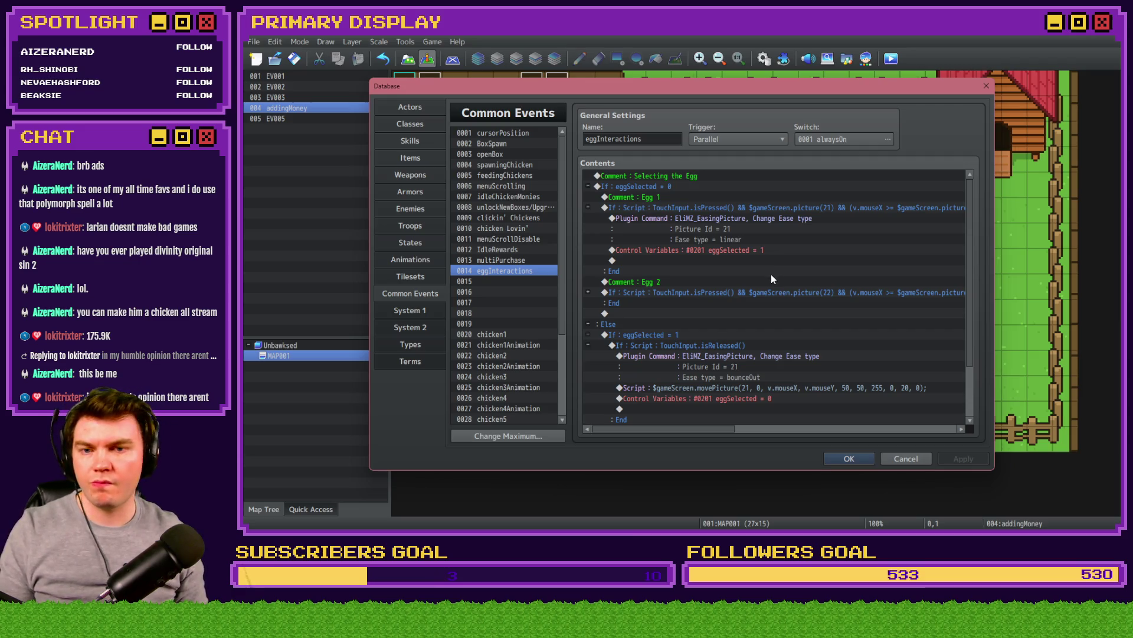
Step: Paste the ease-type command into the Egg 2 branch and set its Picture Id to 22
left_click(756, 217)
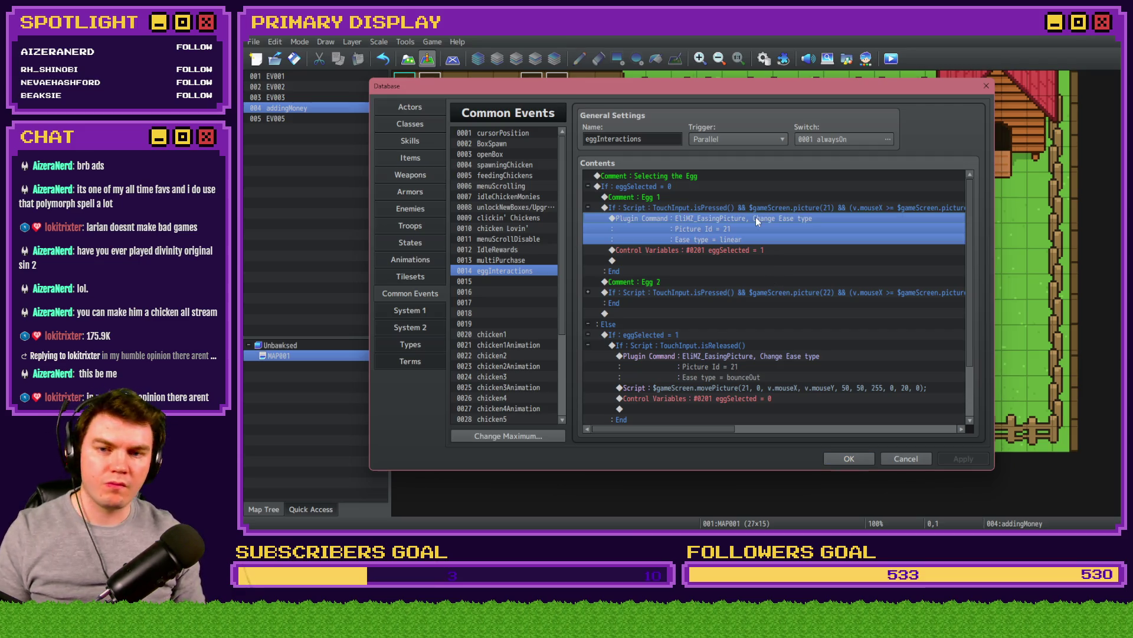
left_click(604, 293)
key("ctrl+v")
double_click(678, 305)
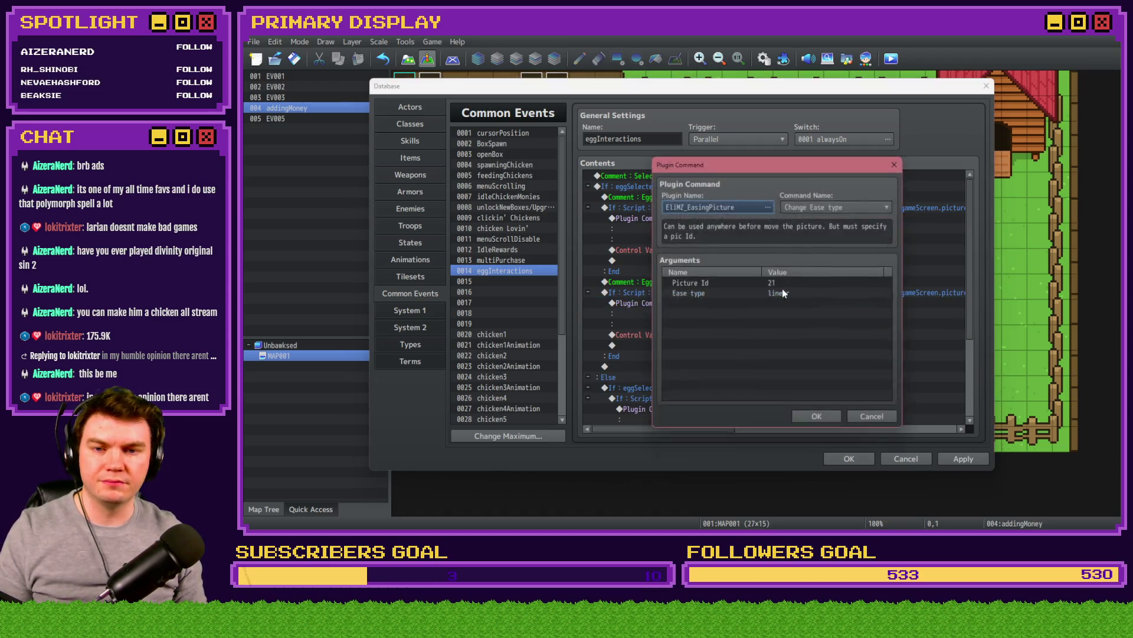
double_click(784, 284)
type("22")
left_click(809, 341)
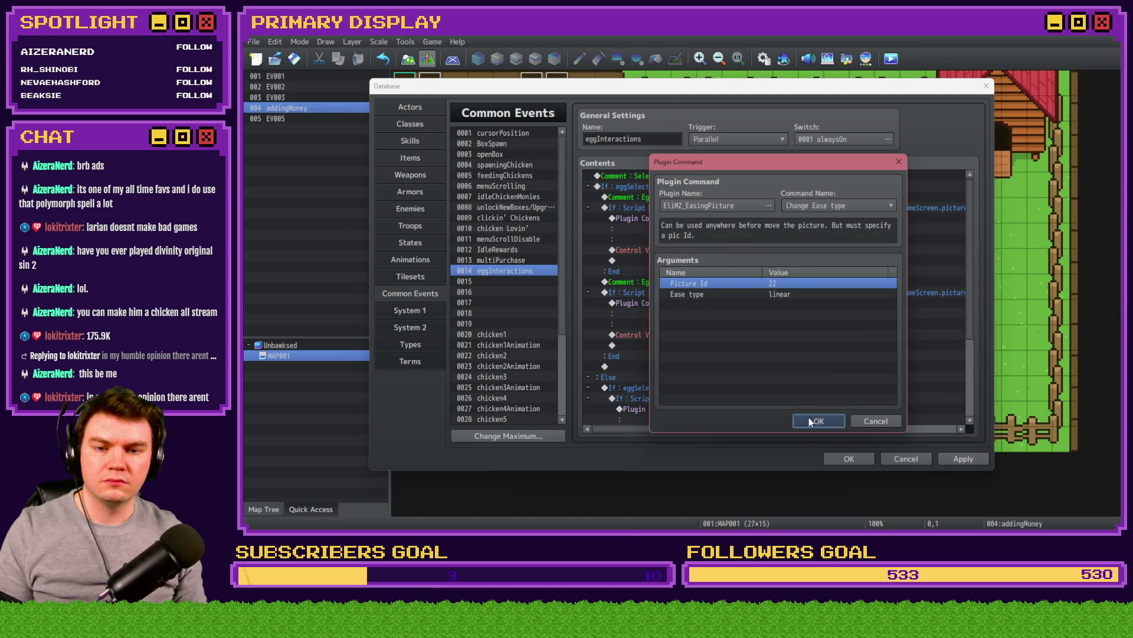
left_click(819, 420)
Step: Set Egg 2's eggSelected variable to constant 2 and collapse the Egg 2 block
double_click(752, 337)
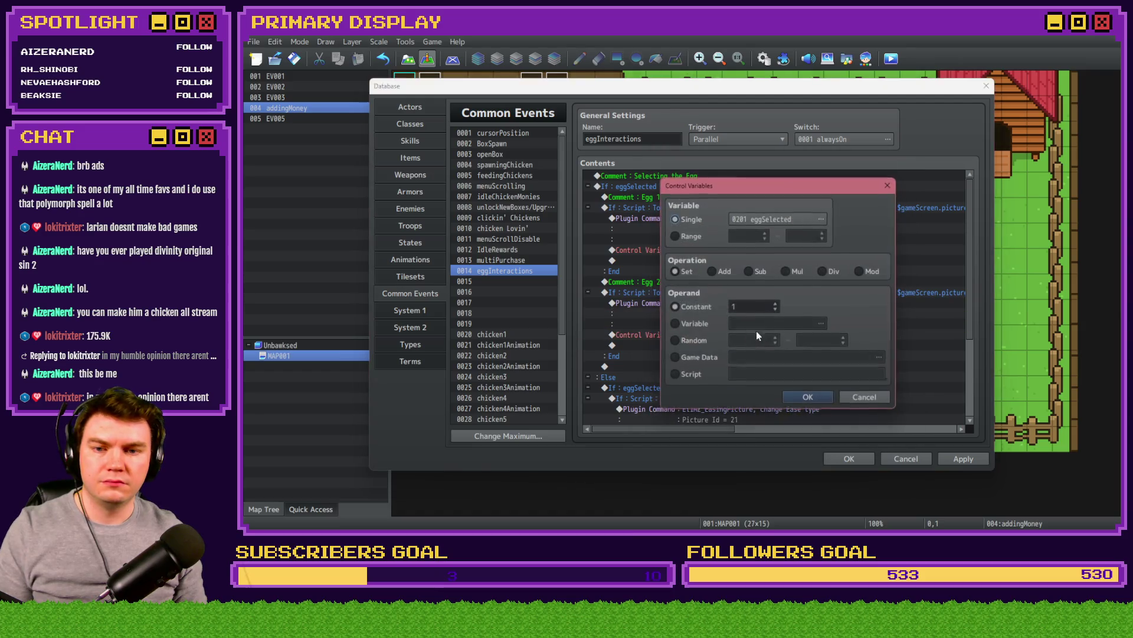
left_click(809, 399)
left_click(588, 292)
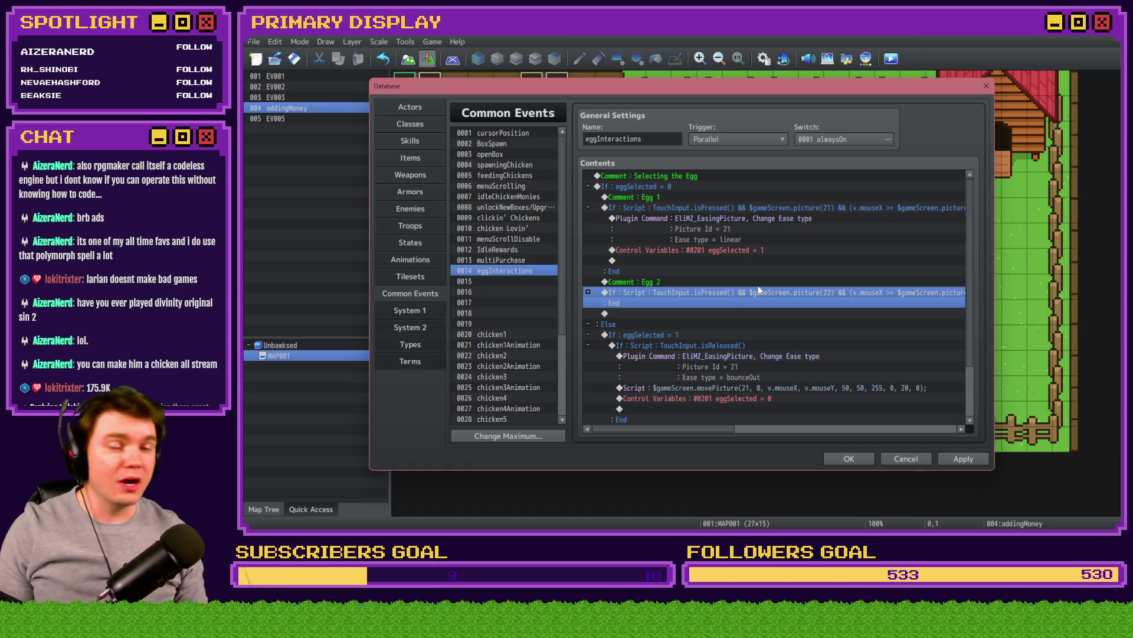
Step: Apply the eggInteractions changes and collapse the Egg 1 branch
scroll(759, 289, "down", 2)
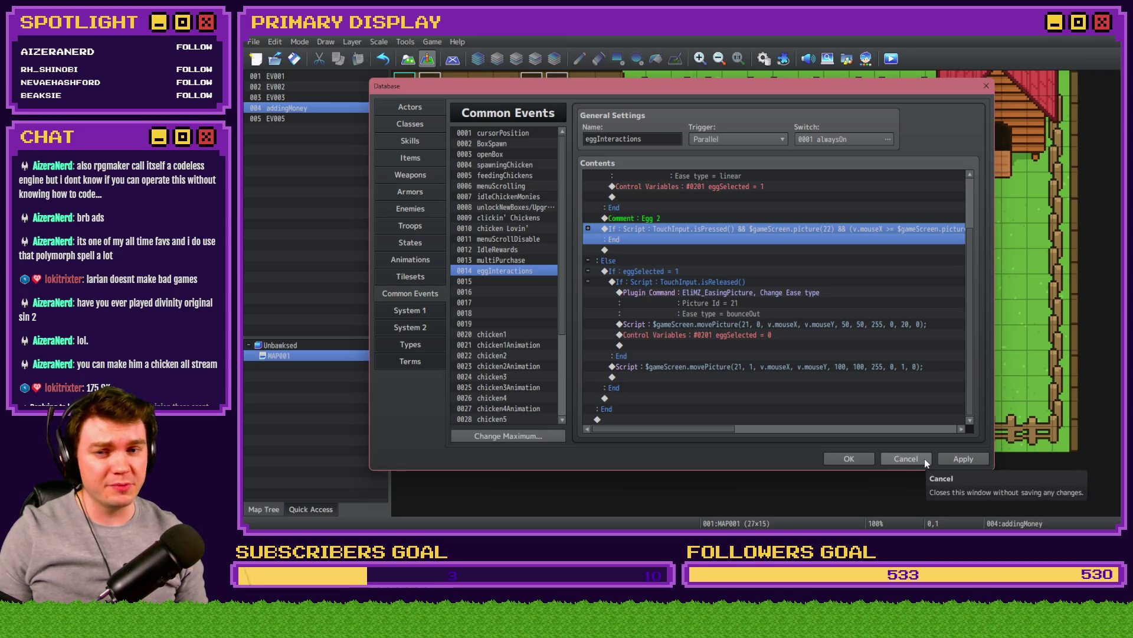
left_click(955, 462)
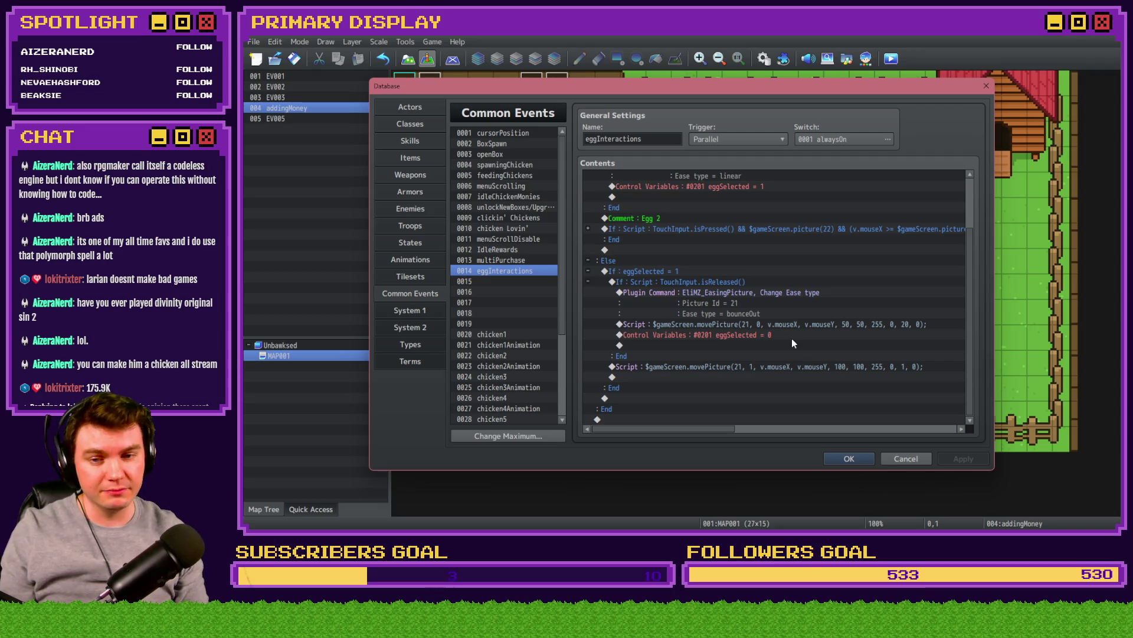
scroll(673, 352, "up", 2)
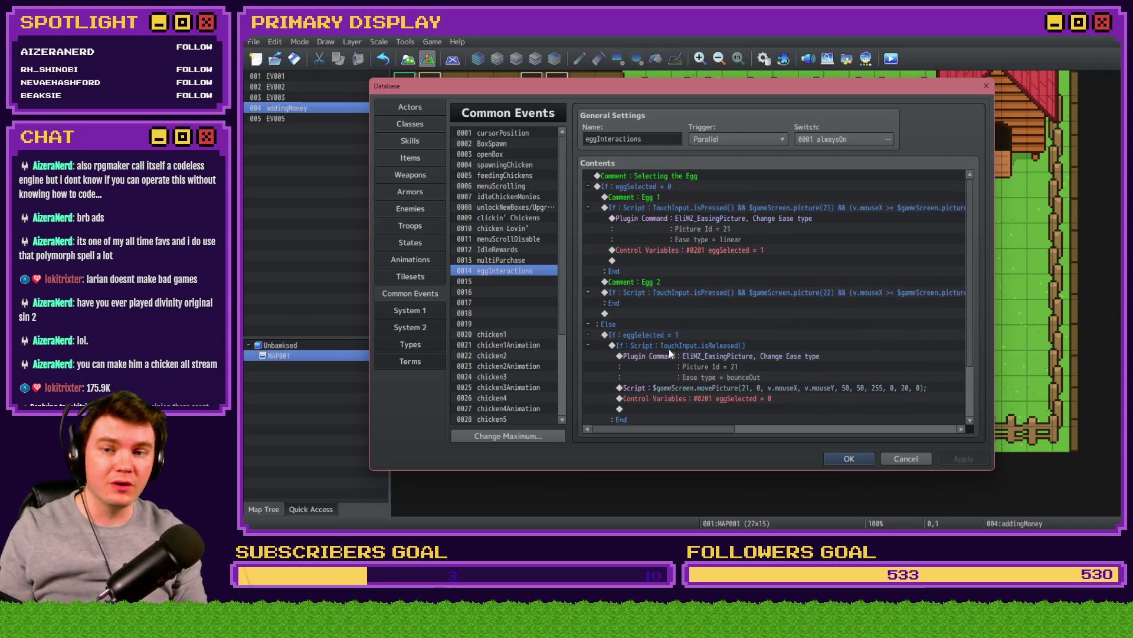
left_click(588, 207)
left_click(700, 318)
left_click(700, 322)
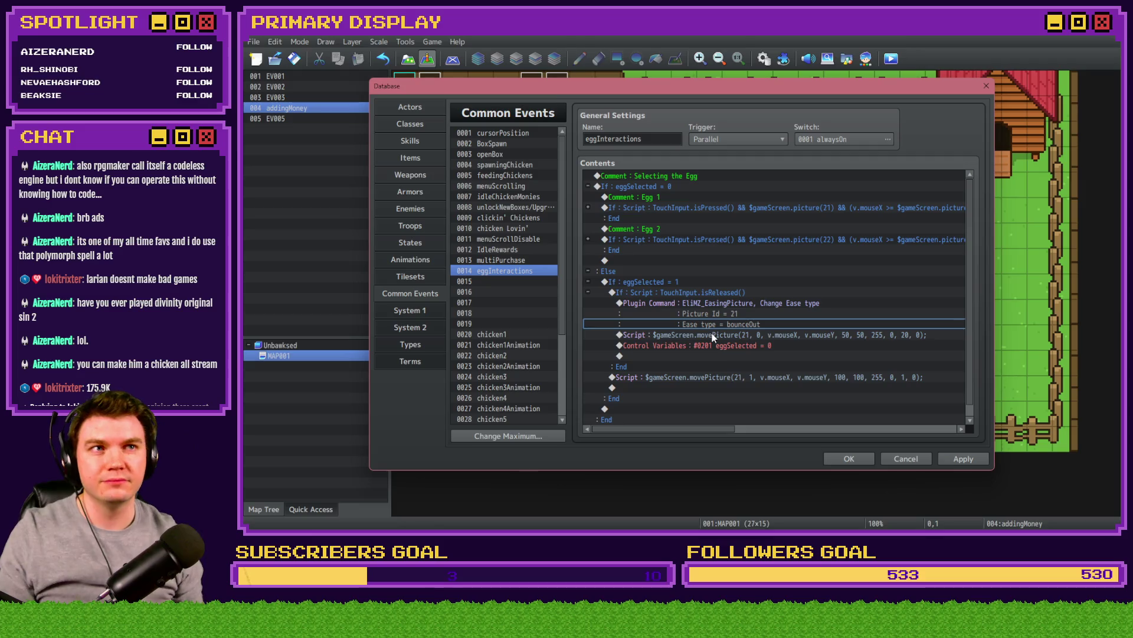
Step: Review the TouchInput.isReleased block, apply again, and close the Database with OK
scroll(711, 335, "down", 1)
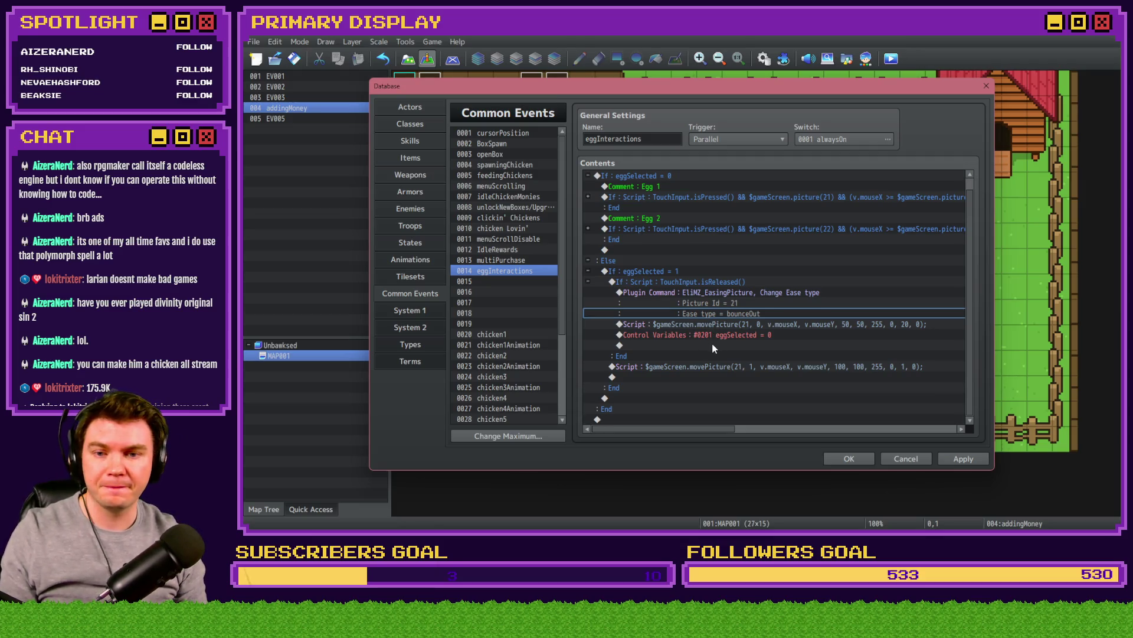
left_click(721, 282)
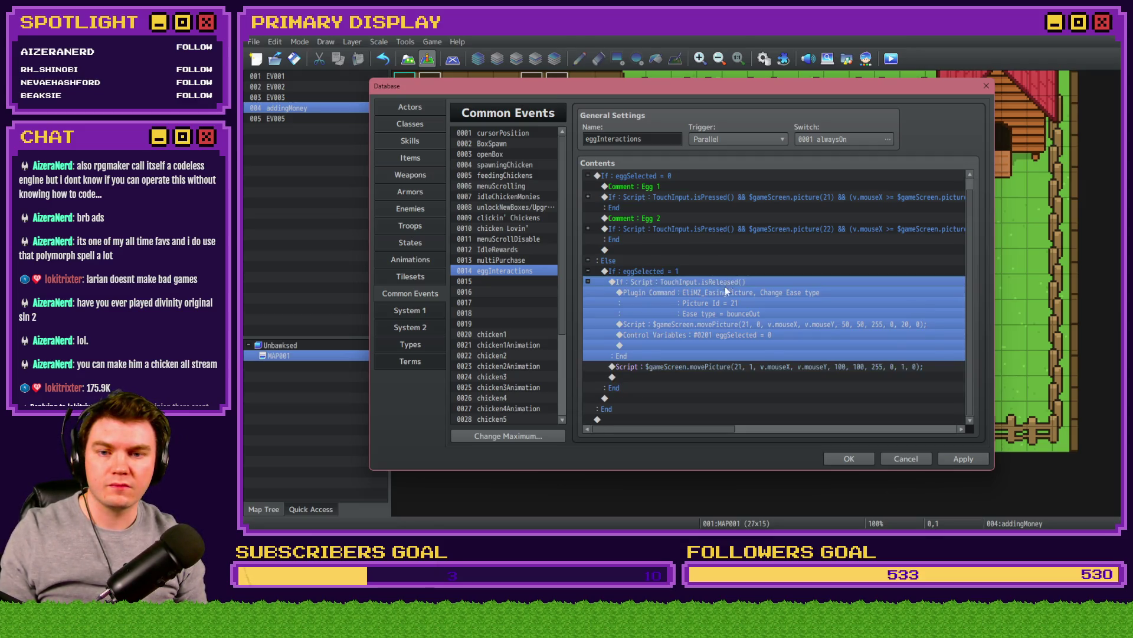
left_click(726, 346)
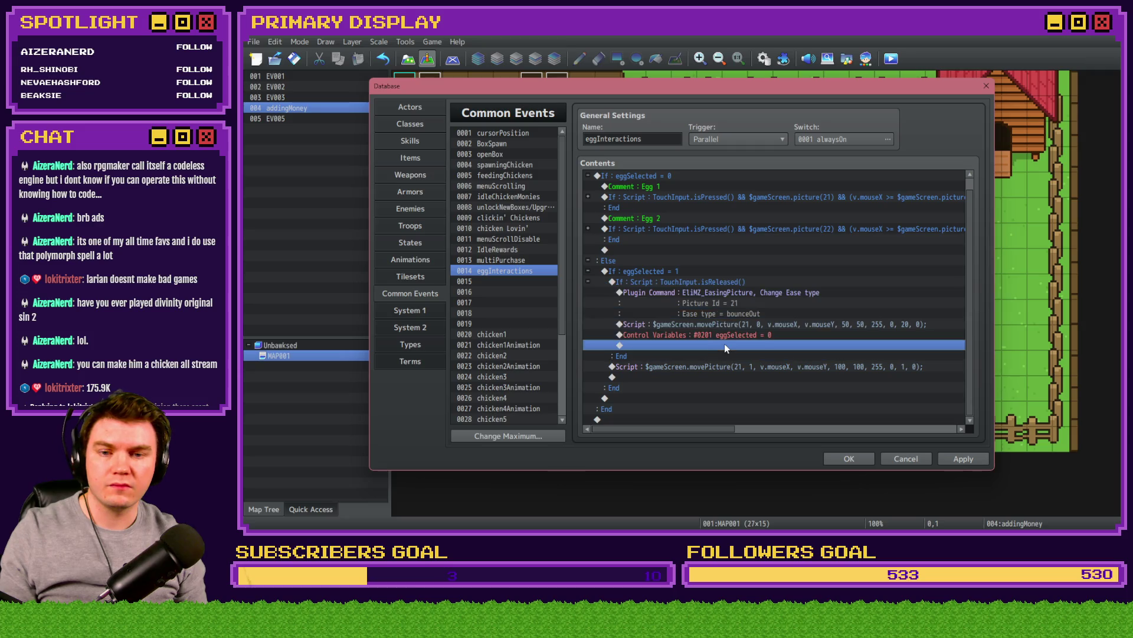
left_click(964, 464)
left_click(838, 457)
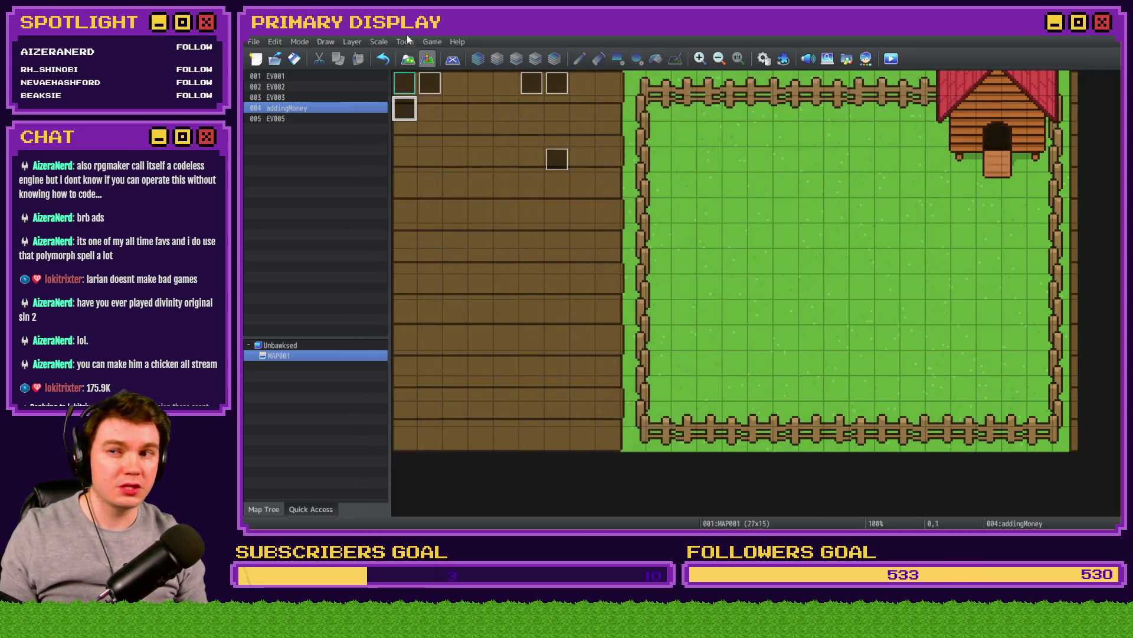
Step: Change chicken1's chicken1Y random range maximum to 2 and close the Database
left_click(765, 60)
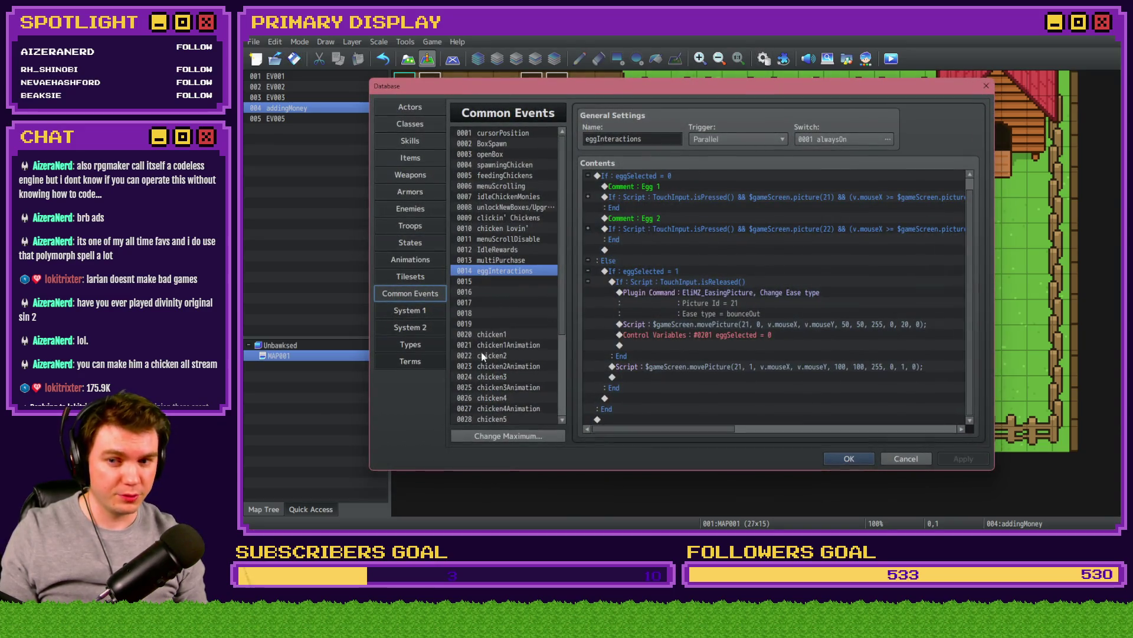
left_click(490, 334)
scroll(826, 354, "down", 2)
double_click(794, 284)
double_click(823, 341)
type("2")
left_click(810, 401)
left_click(850, 459)
Step: Save and playtest, buying the free Leghorn chicken and releasing it from the crate
left_click(891, 59)
left_click(659, 297)
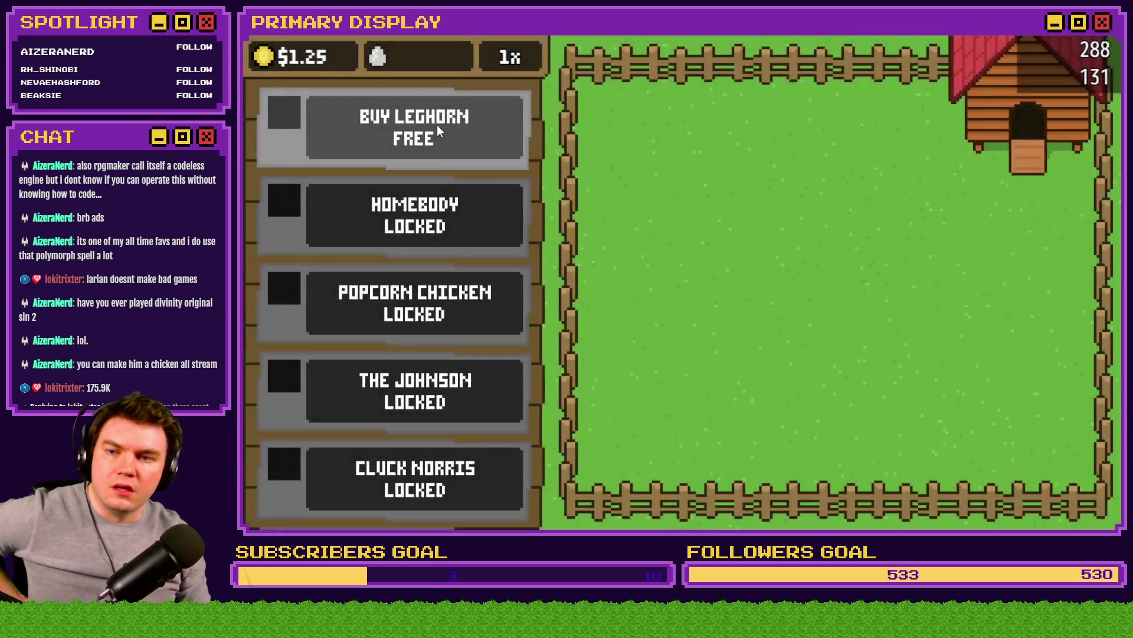
left_click(437, 125)
left_click(845, 282)
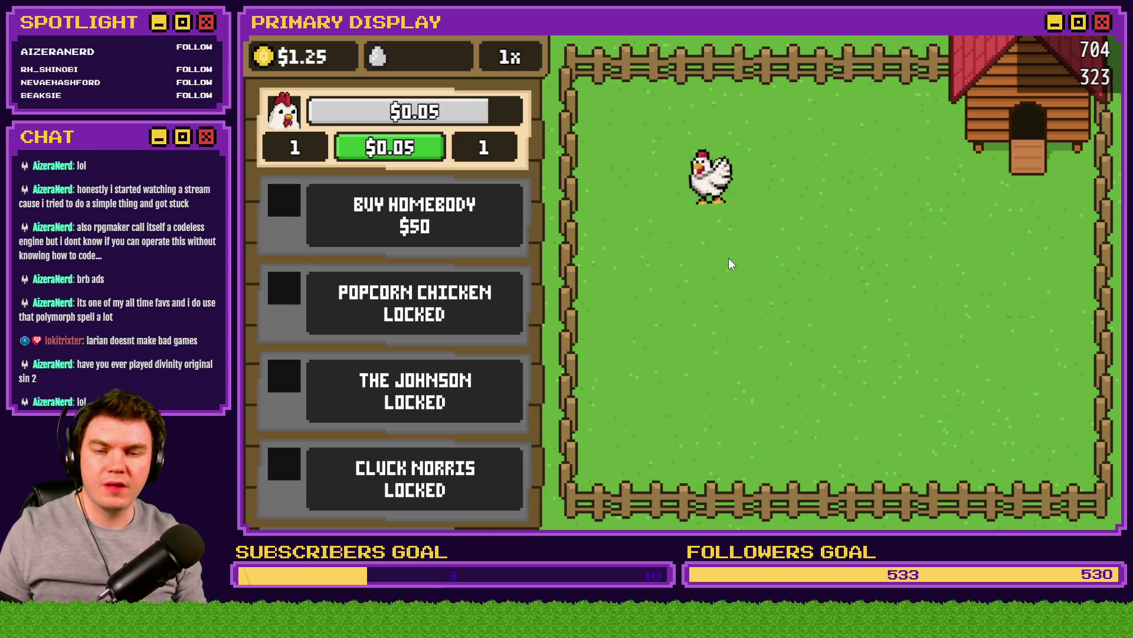
Step: Collect and drag the laid egg around the pen, then quit the playtest
mouse_move(727, 198)
left_mouse_down()
mouse_move(721, 172)
mouse_move(755, 210)
mouse_move(886, 209)
mouse_move(791, 224)
left_mouse_up()
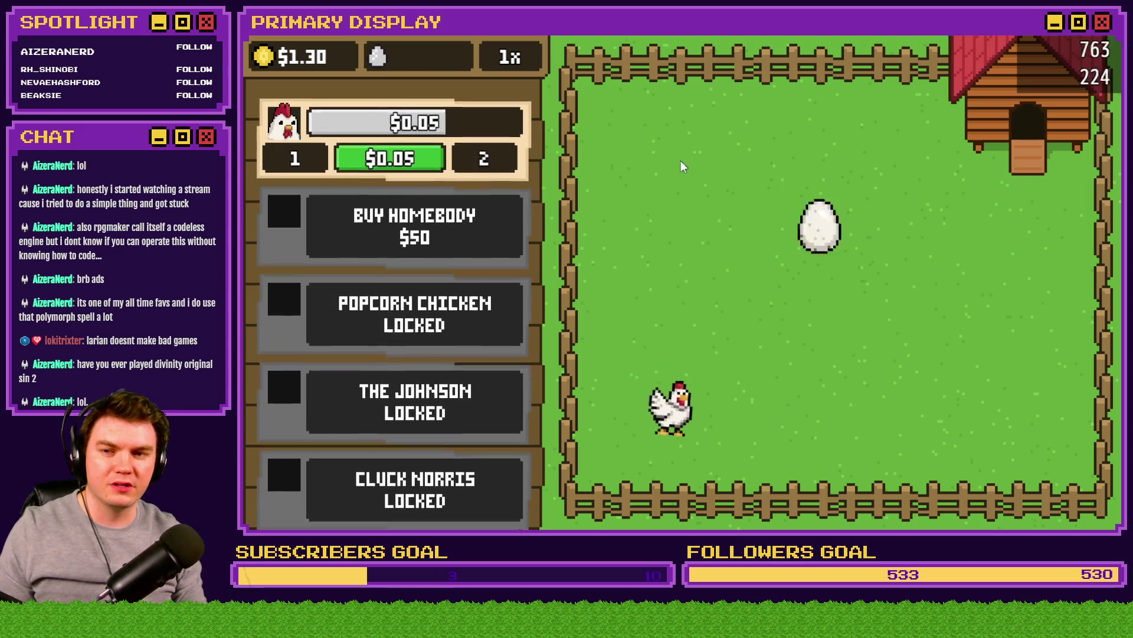
scroll(426, 237, "up", 3)
left_click(618, 279)
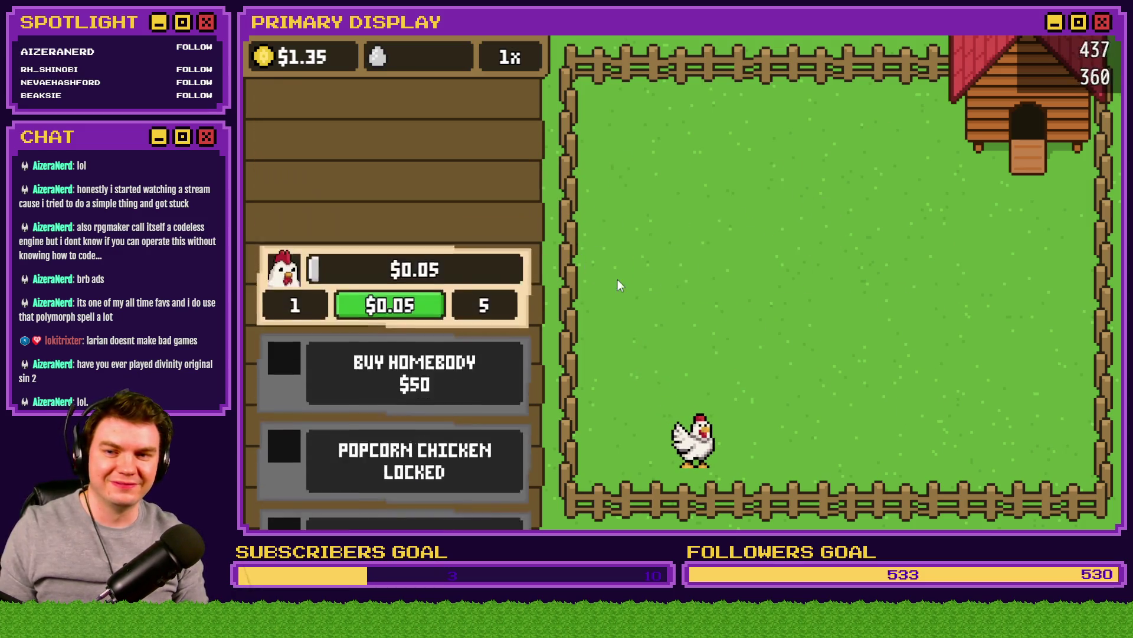
scroll(592, 277, "down", 3)
mouse_move(635, 295)
left_mouse_down()
mouse_move(799, 197)
mouse_move(859, 232)
mouse_move(951, 252)
left_mouse_up()
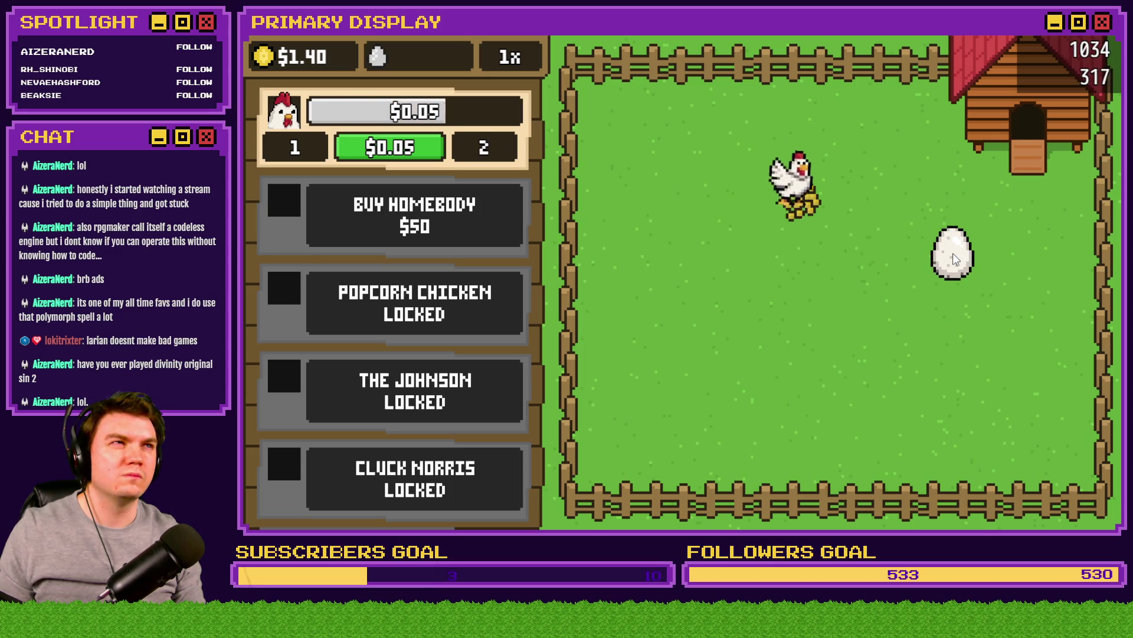
mouse_move(960, 258)
left_mouse_down()
mouse_move(897, 260)
mouse_move(936, 247)
mouse_move(883, 301)
mouse_move(704, 278)
mouse_move(718, 278)
left_mouse_up()
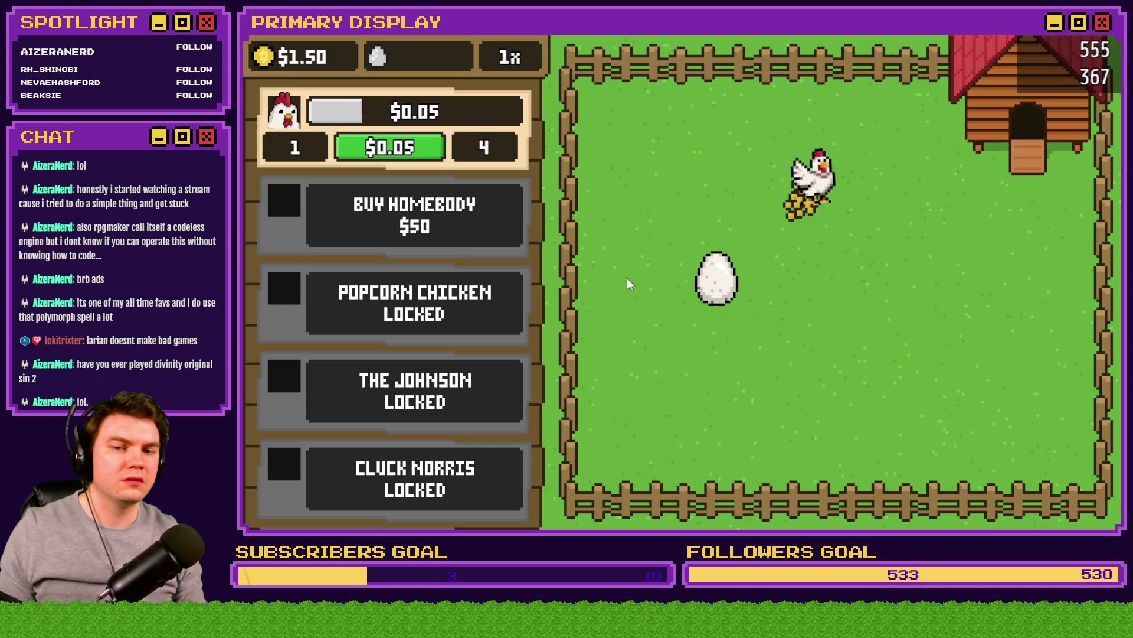
mouse_move(718, 282)
left_mouse_down()
mouse_move(755, 254)
mouse_move(807, 242)
left_mouse_up()
key("alt+F4")
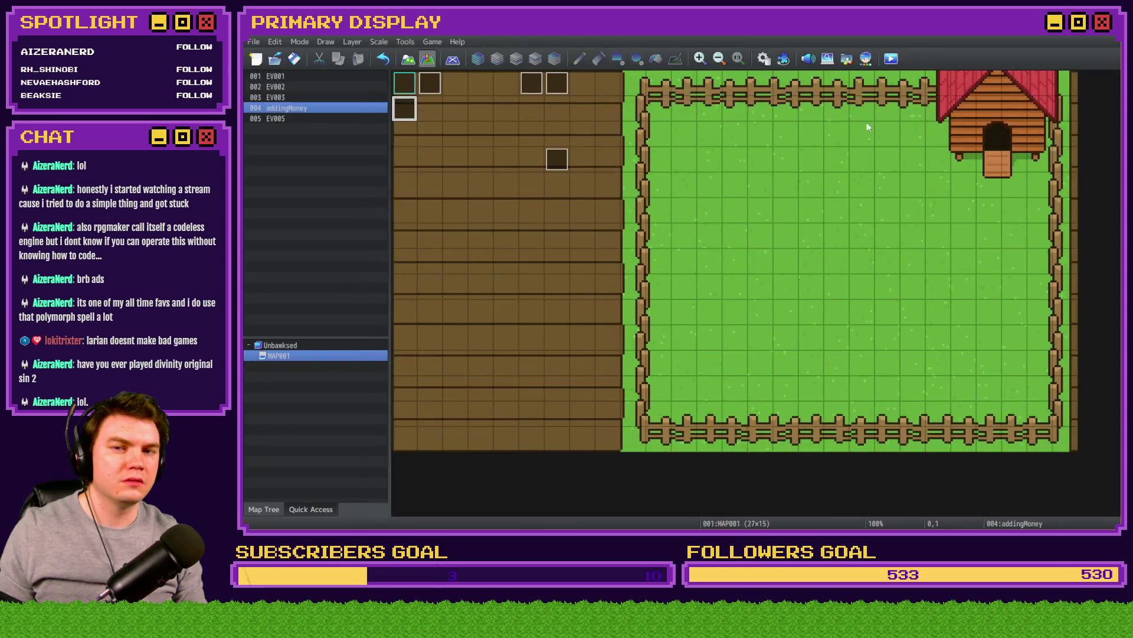
Step: Open eggInteractions in the Database and inspect the nested touch-release branch
left_click(764, 59)
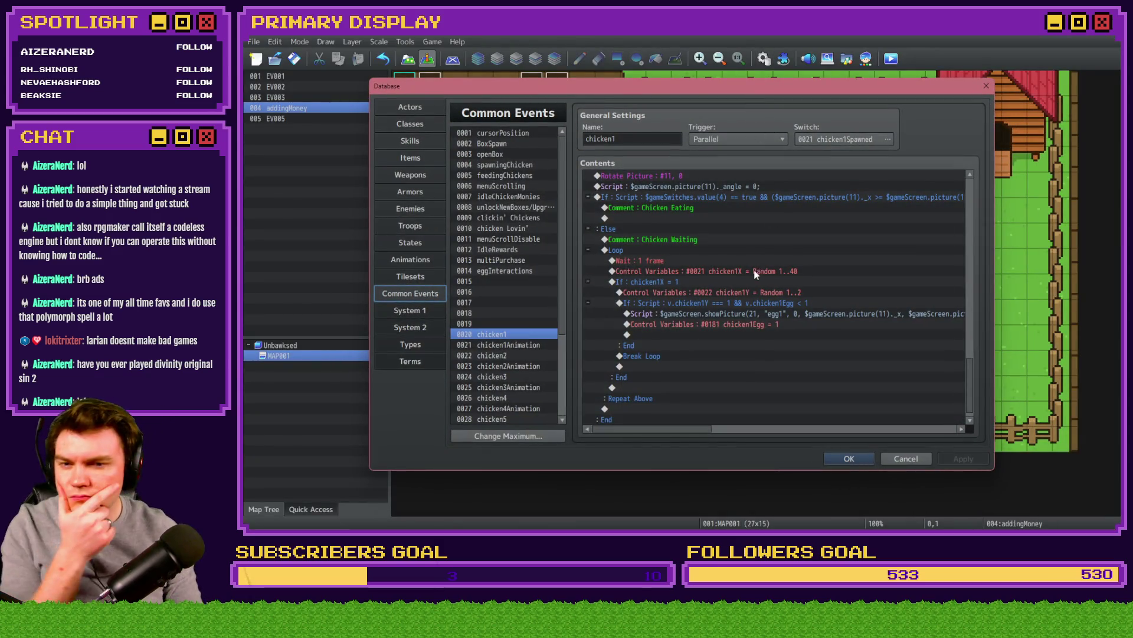
scroll(643, 275, "down", 1)
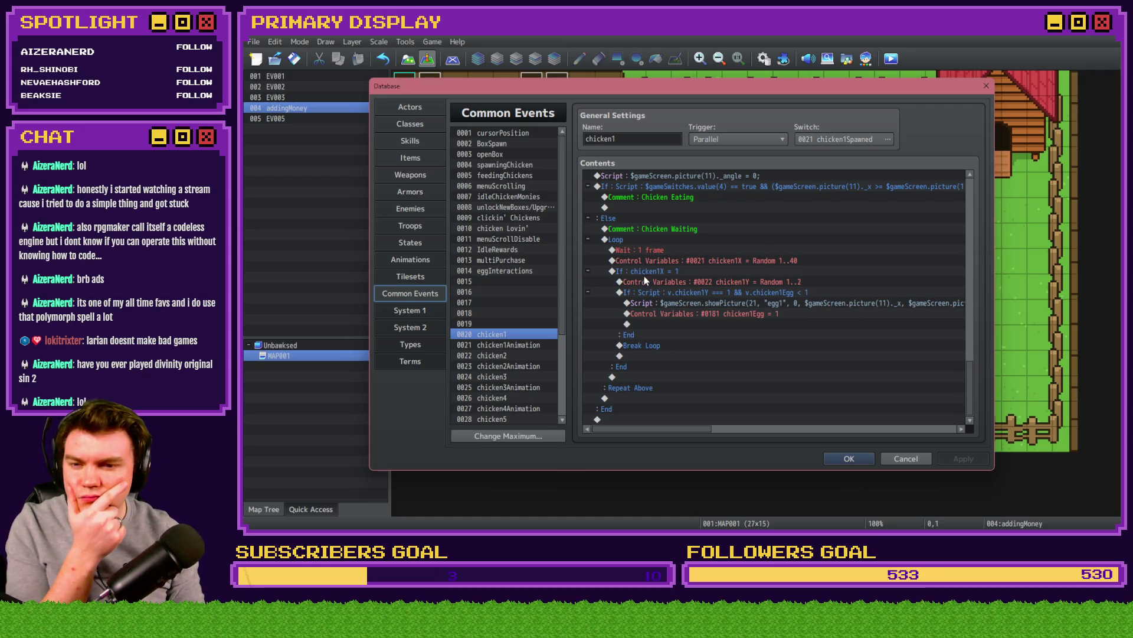
left_click(516, 271)
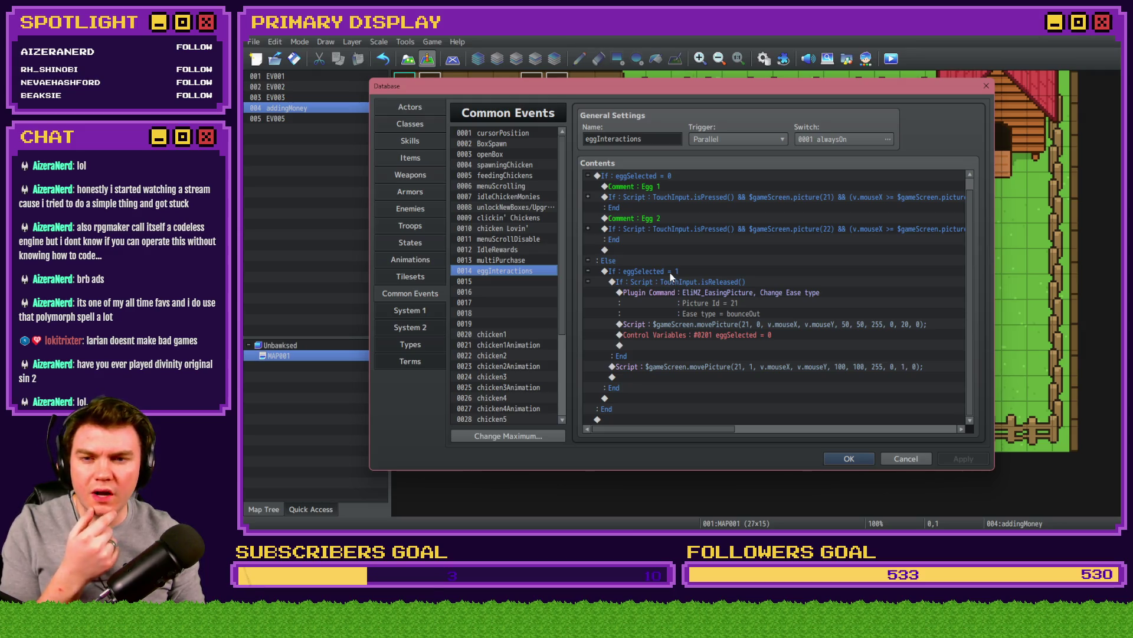
left_click(671, 273)
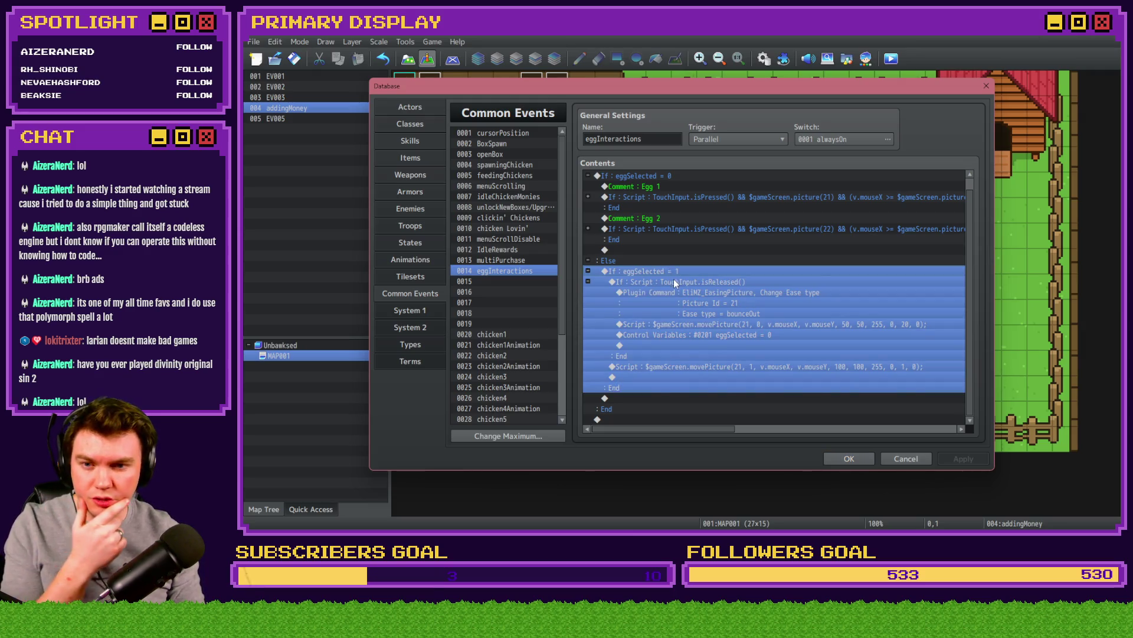
left_click(674, 282)
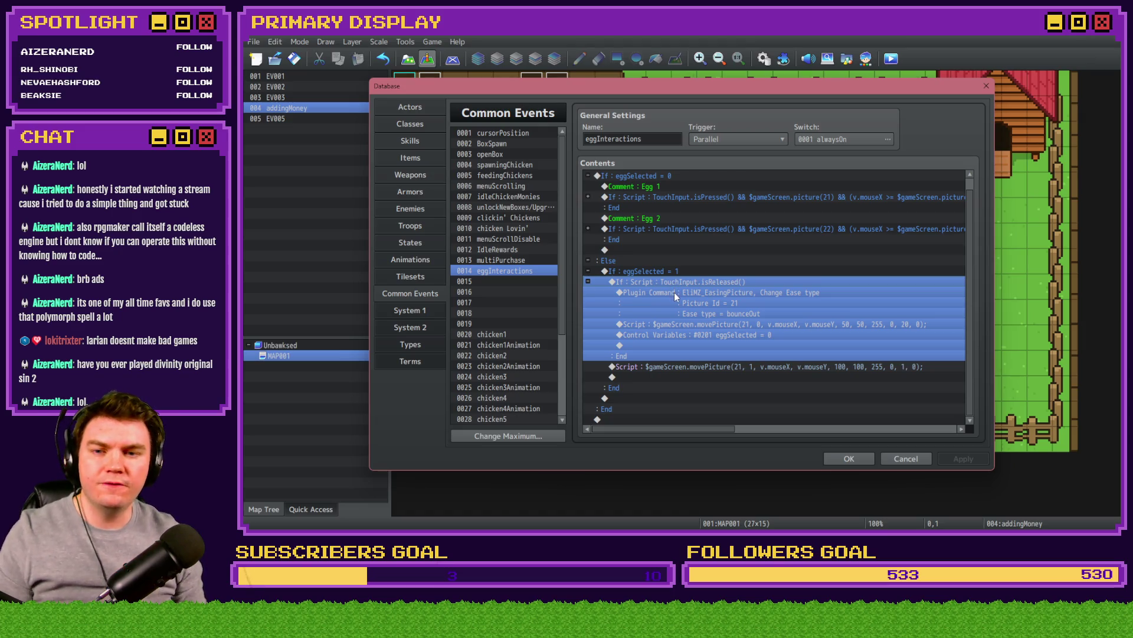
left_click(675, 294)
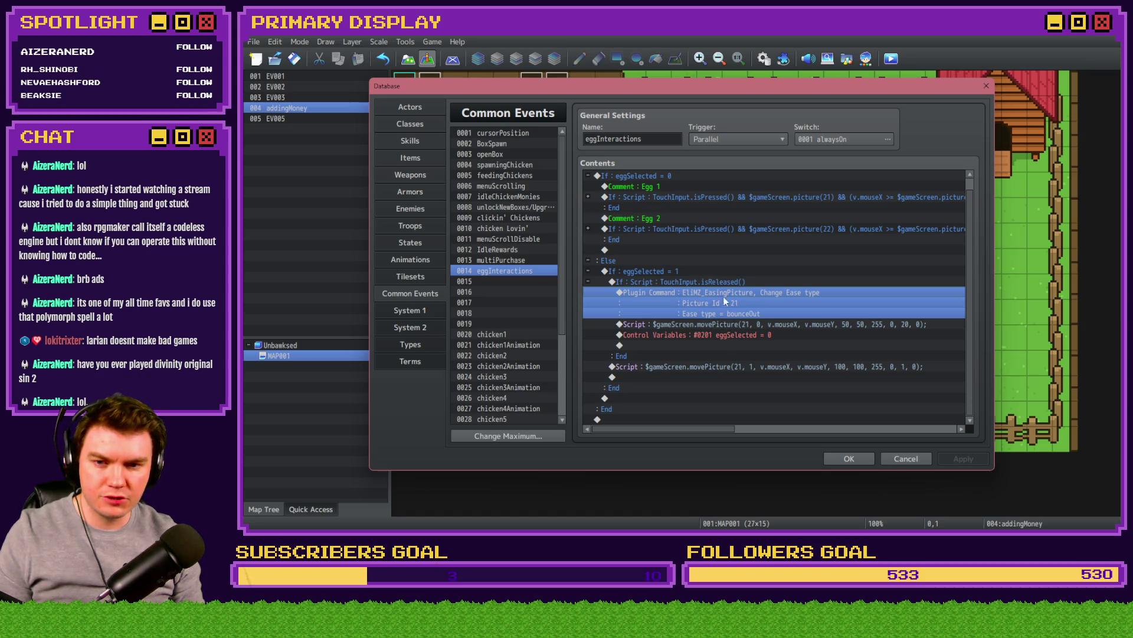
left_click(761, 325)
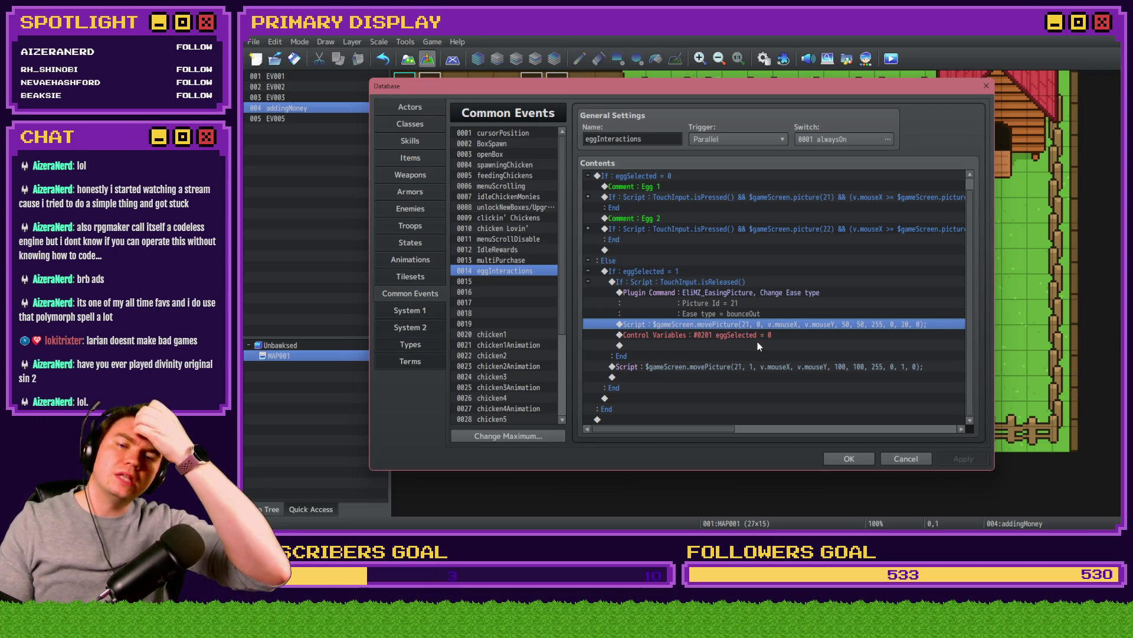
Step: Insert a 20-frame Wait after the eggSelected reset and close the Database
double_click(743, 347)
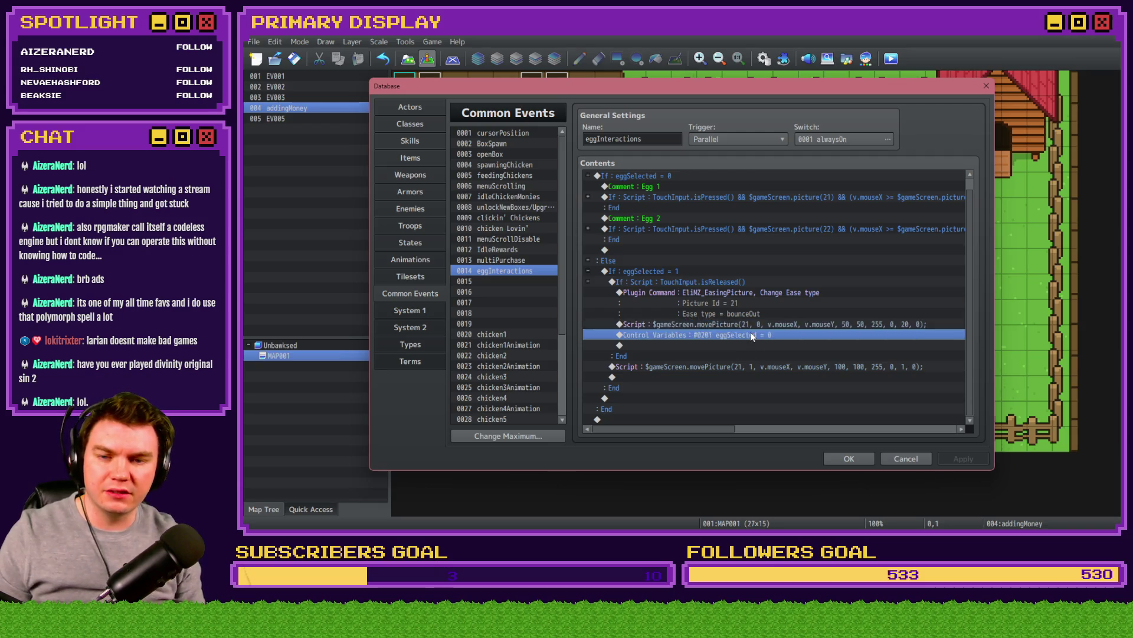
left_click(661, 138)
left_click(845, 175)
type("20")
key("Return")
left_click(850, 458)
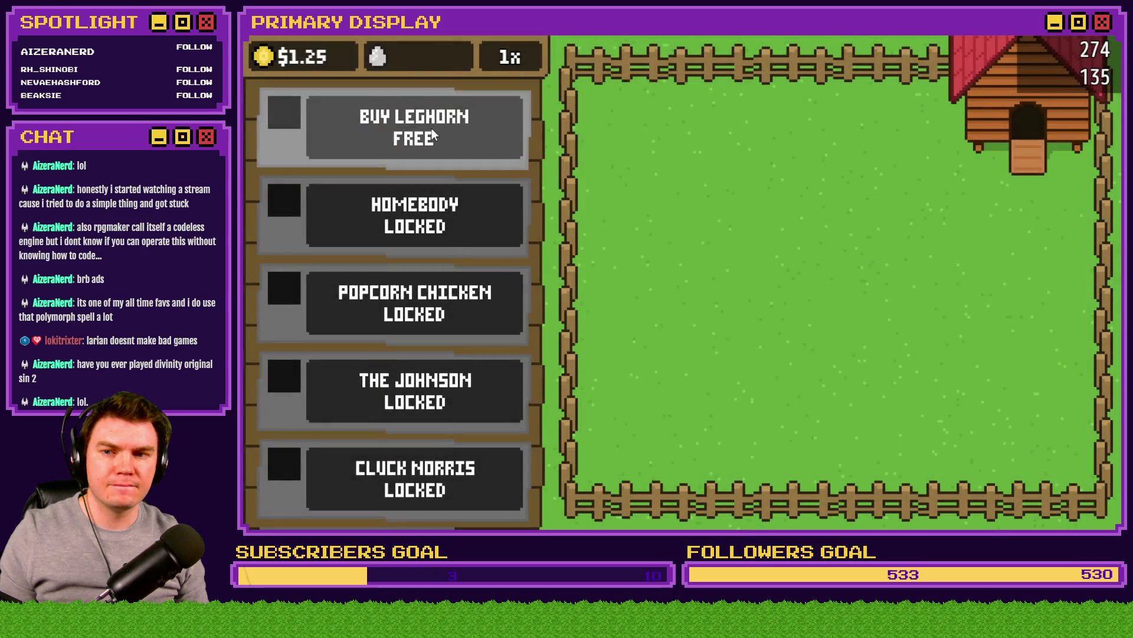
Step: Buy the free Leghorn, release it from the crate, and drag its eggs around the pen before quitting
left_click(431, 129)
left_click(837, 293)
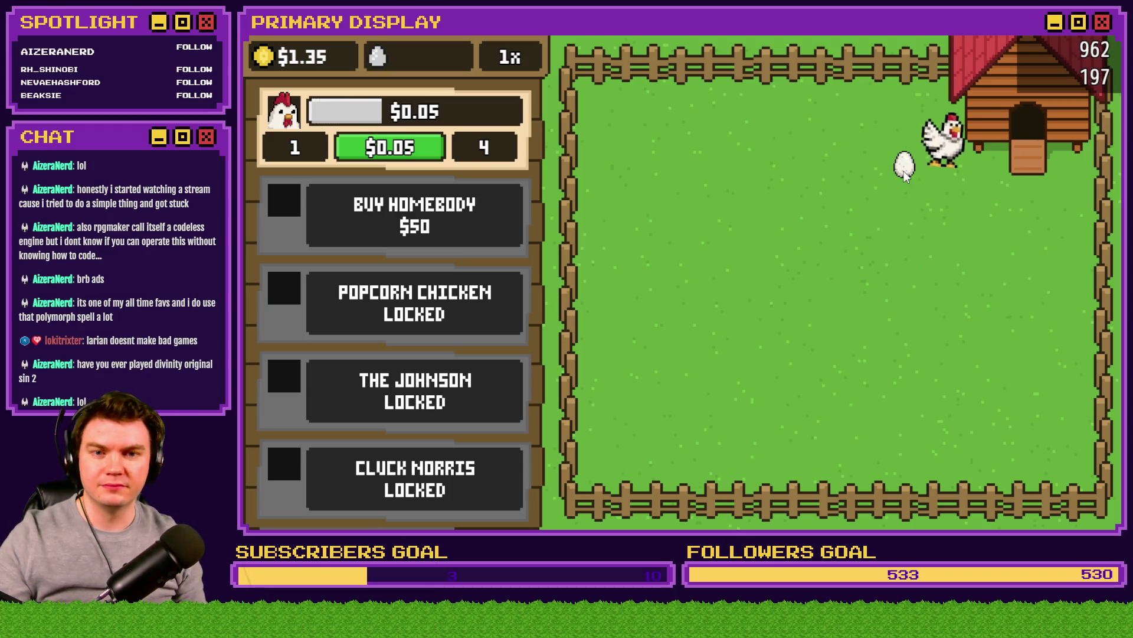
mouse_move(905, 168)
left_mouse_down()
mouse_move(788, 242)
mouse_move(761, 245)
left_mouse_up()
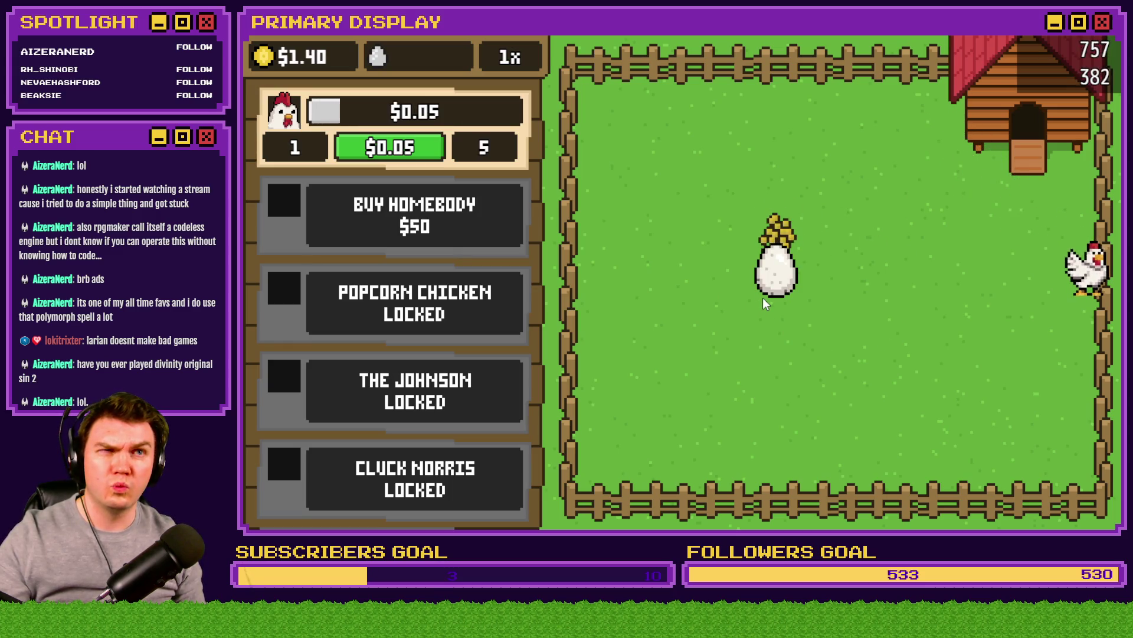
mouse_move(776, 275)
left_mouse_down()
mouse_move(825, 304)
mouse_move(931, 289)
mouse_move(944, 236)
left_mouse_up()
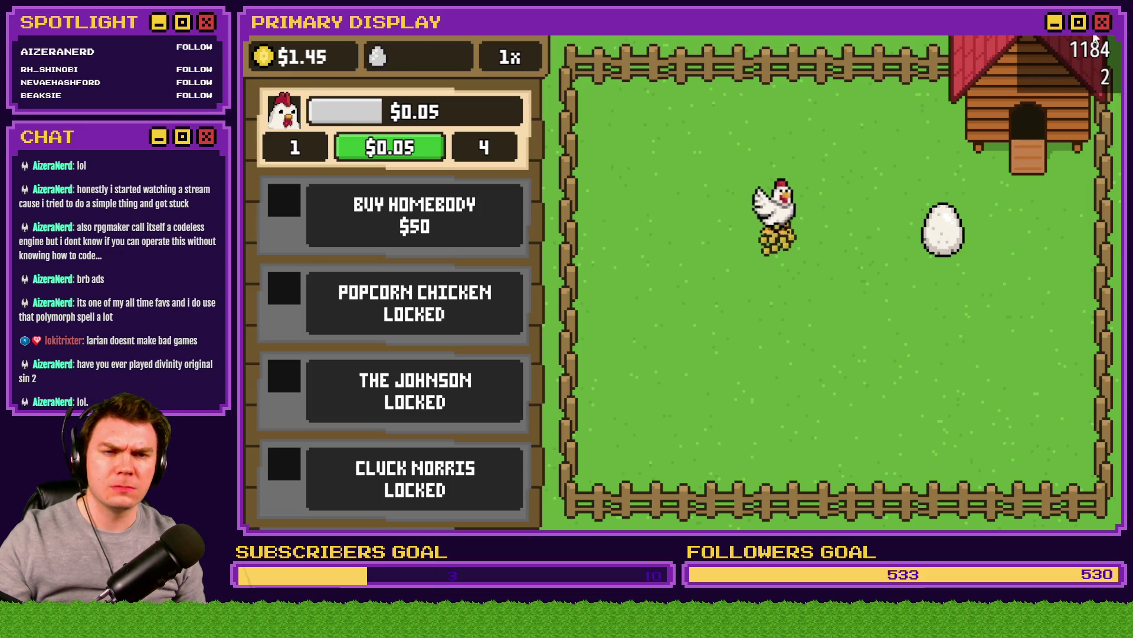
key("alt+F4")
Step: Move the movePicture(21…) script line above the TouchInput release check in eggInteractions and apply
left_click(763, 59)
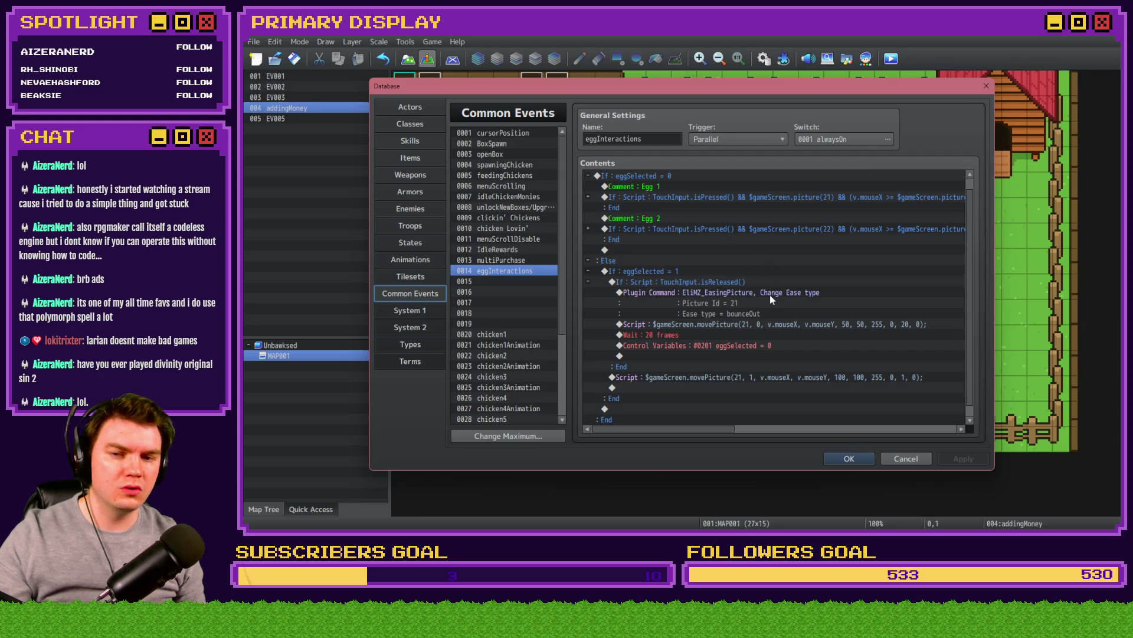
left_click(725, 283)
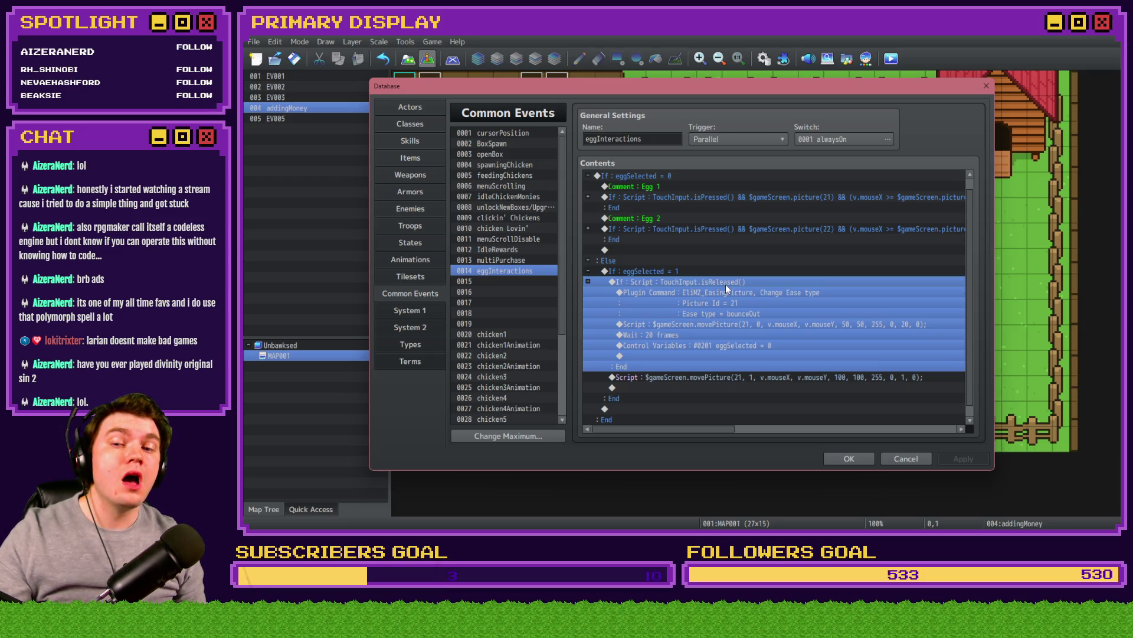
left_click(732, 376)
key("ctrl+x")
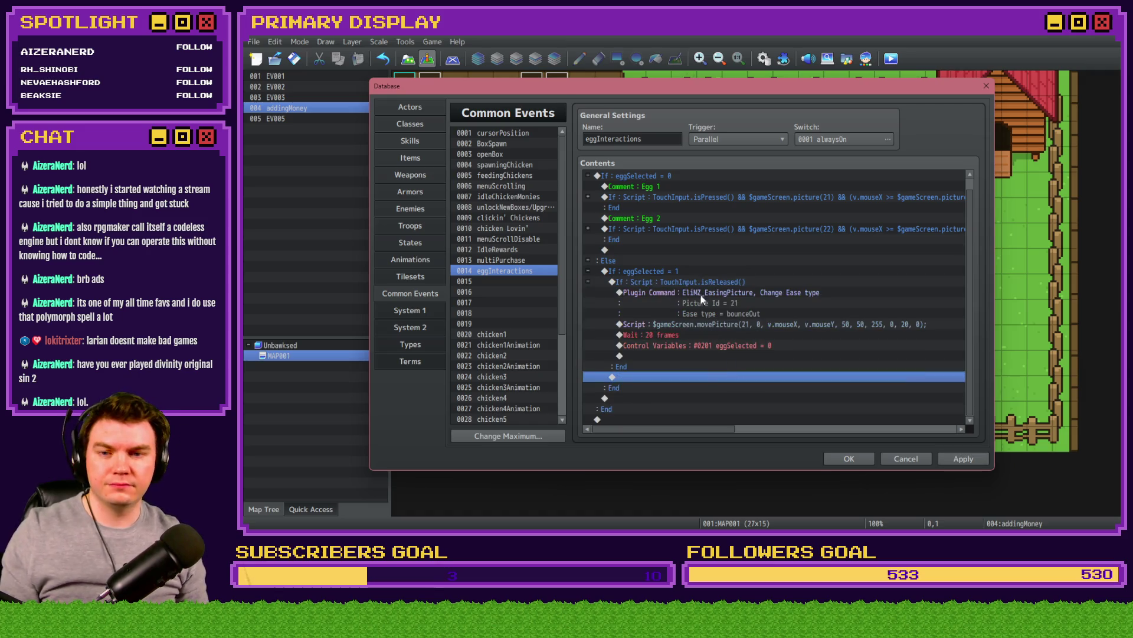
left_click(700, 282)
key("ctrl+v")
left_click(968, 459)
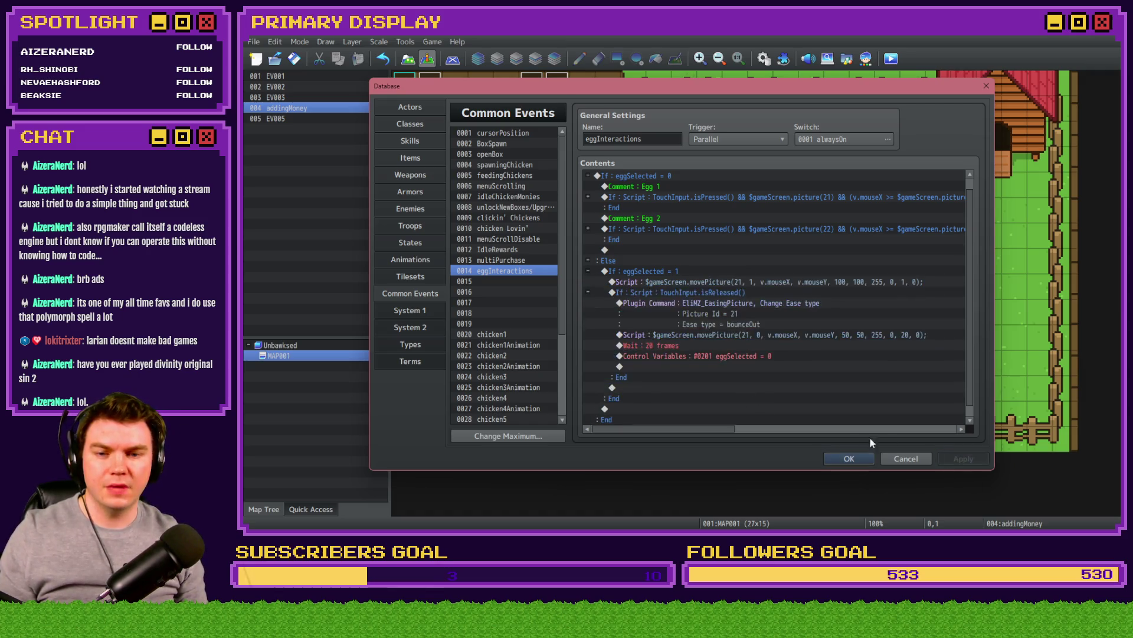
Step: Review the plugin command, script line and 20-frame wait, then save and launch a playtest
left_click(764, 314)
left_click(764, 337)
left_click(766, 346)
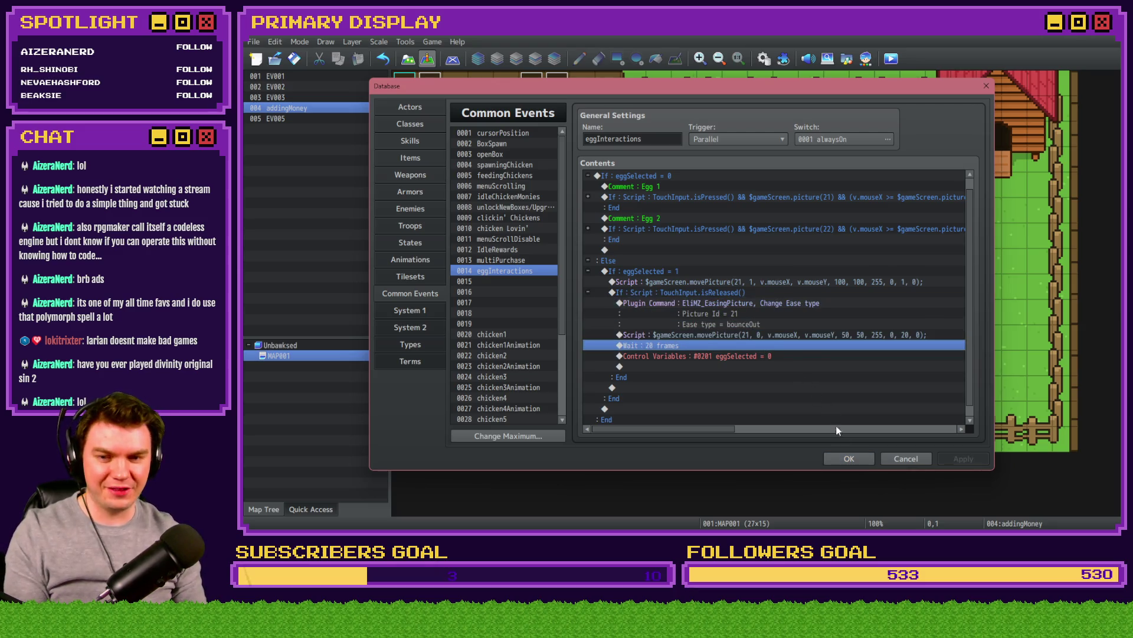
left_click(849, 459)
left_click(891, 58)
left_click(662, 297)
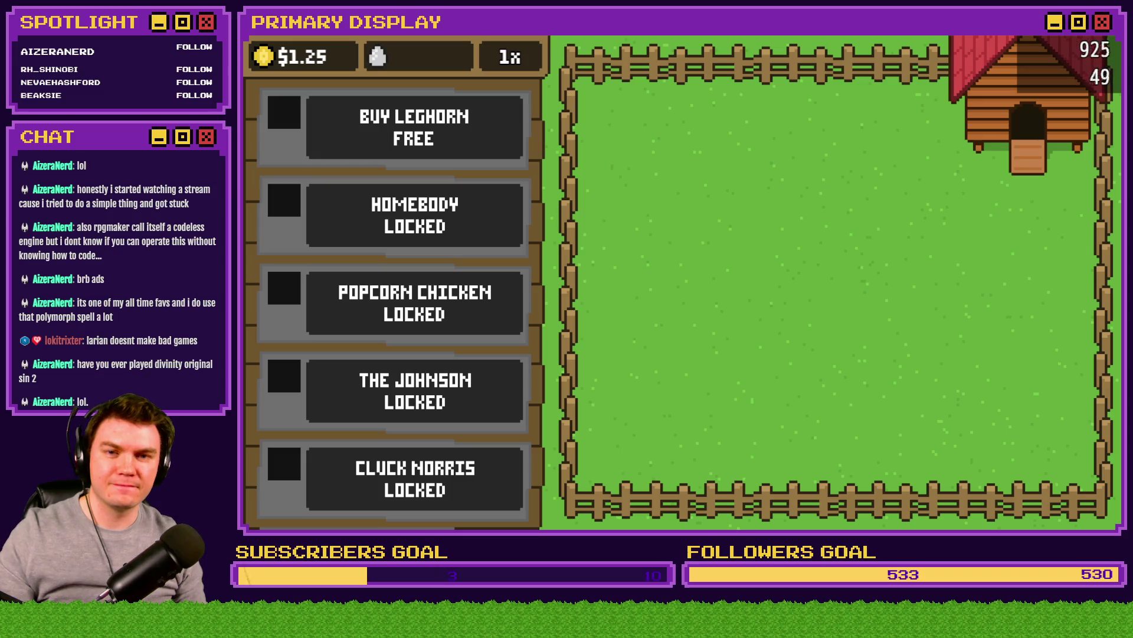
Step: Get the free Leghorn, release it from its crate, carry its egg across the field, then exit
left_click(475, 145)
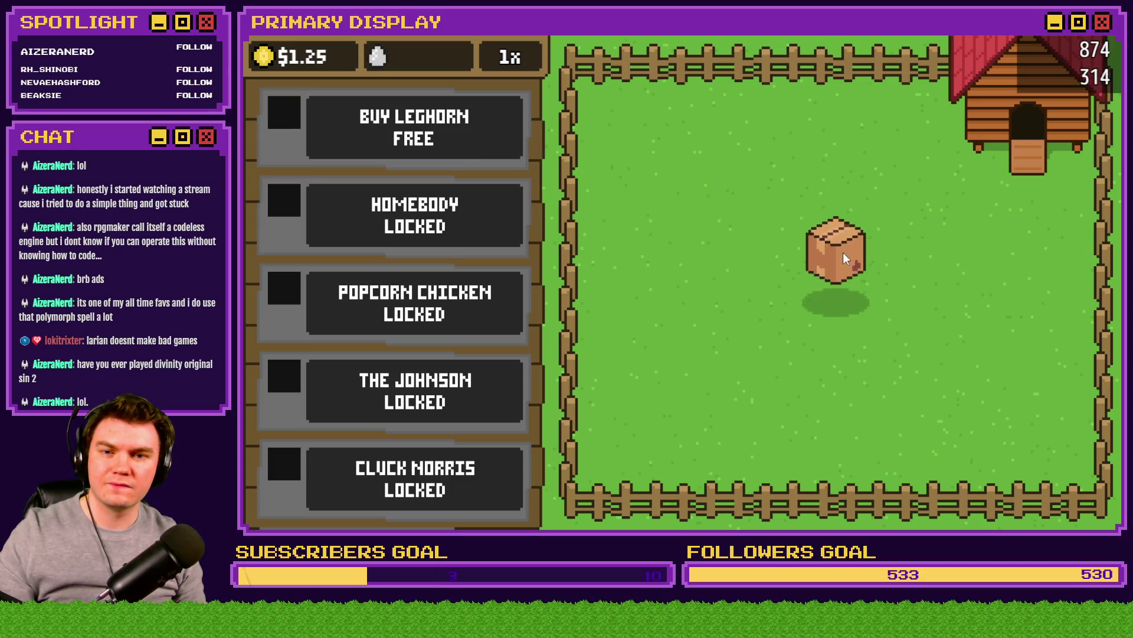
left_click(848, 285)
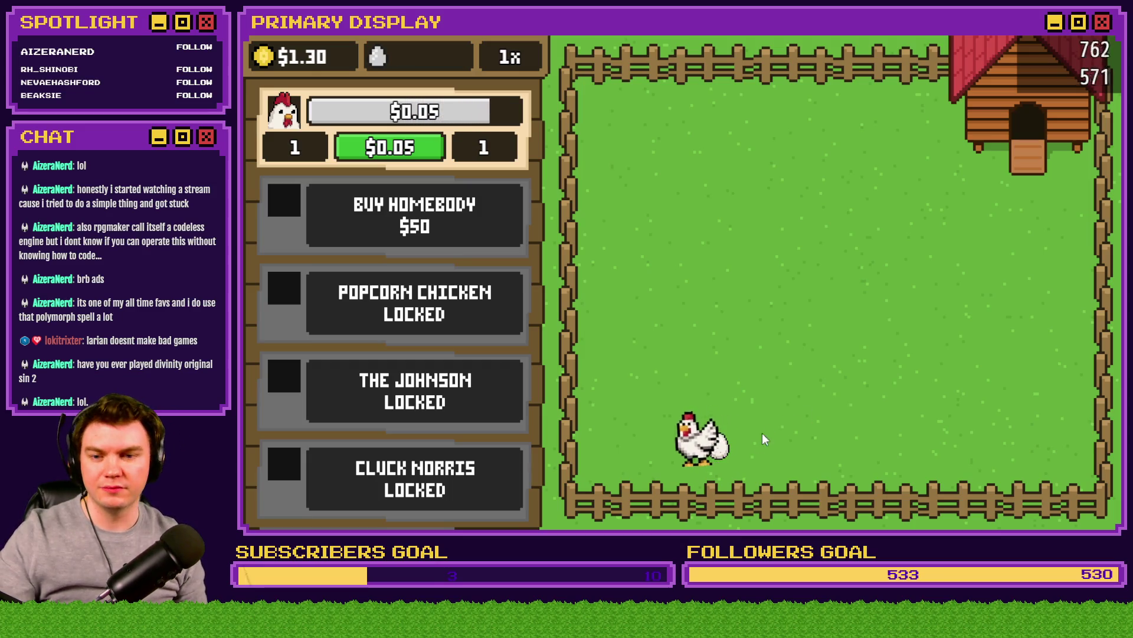
mouse_move(722, 448)
left_mouse_down()
mouse_move(827, 372)
mouse_move(770, 321)
mouse_move(883, 260)
left_mouse_up()
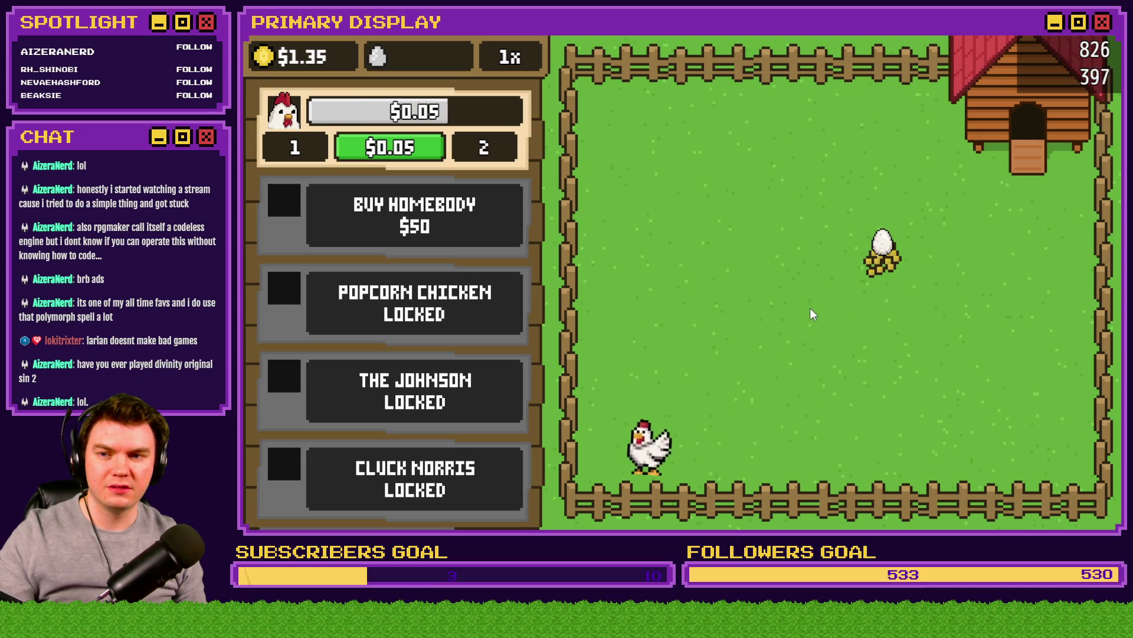
key("alt+F4")
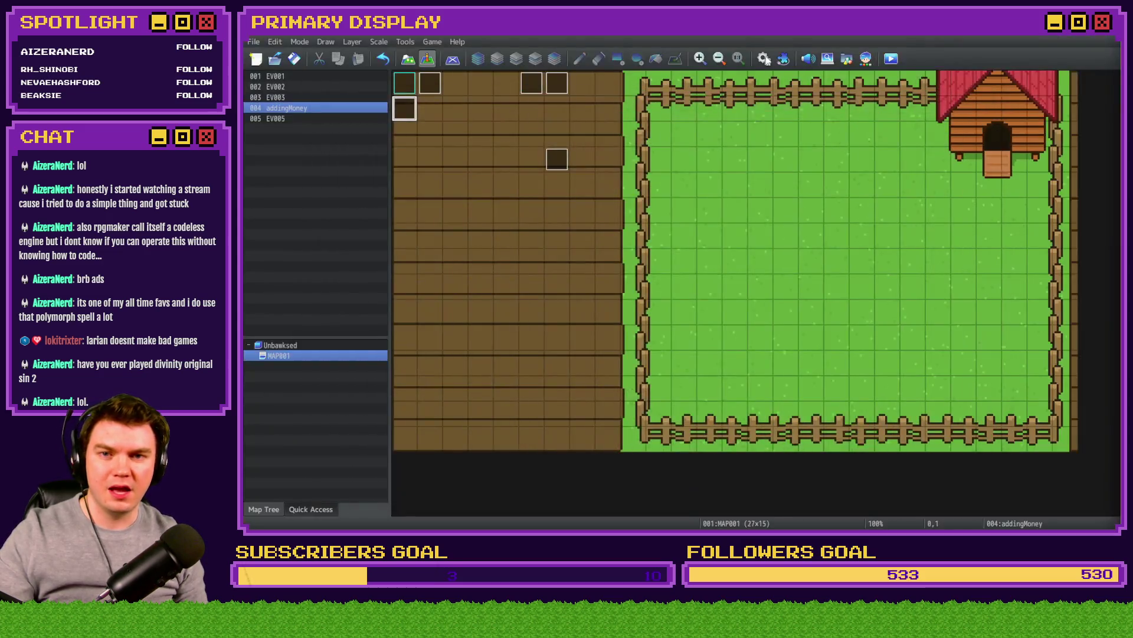
Step: Set the 0005 feedingChickens trigger to None, then save and launch a new playtest
left_click(764, 58)
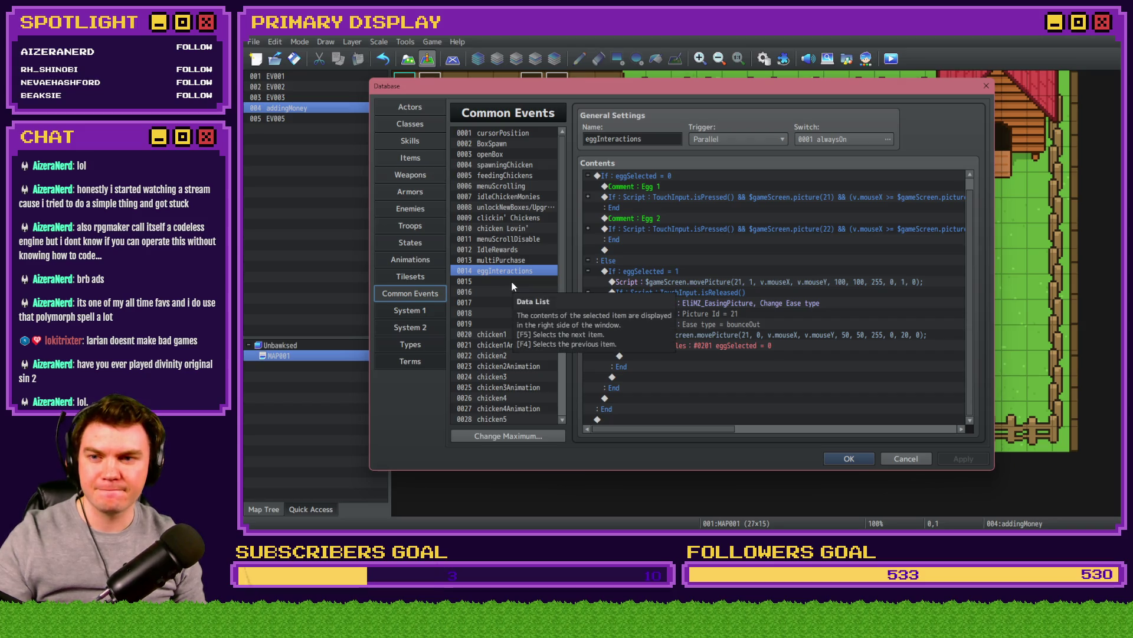
left_click(513, 177)
left_click(781, 139)
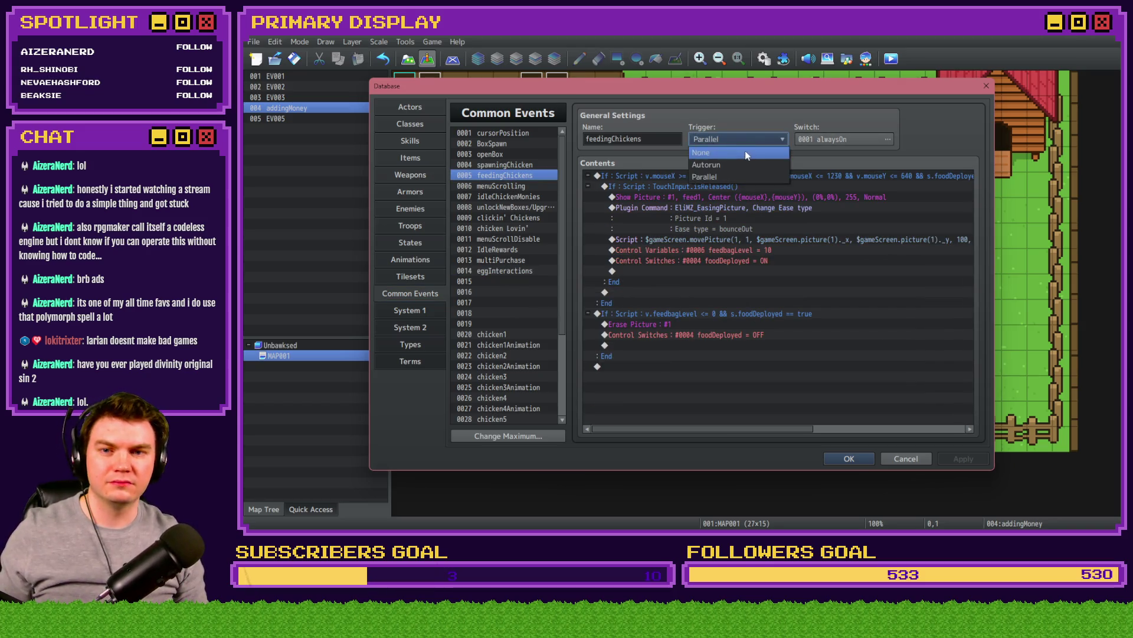
left_click(745, 151)
left_click(847, 460)
left_click(891, 58)
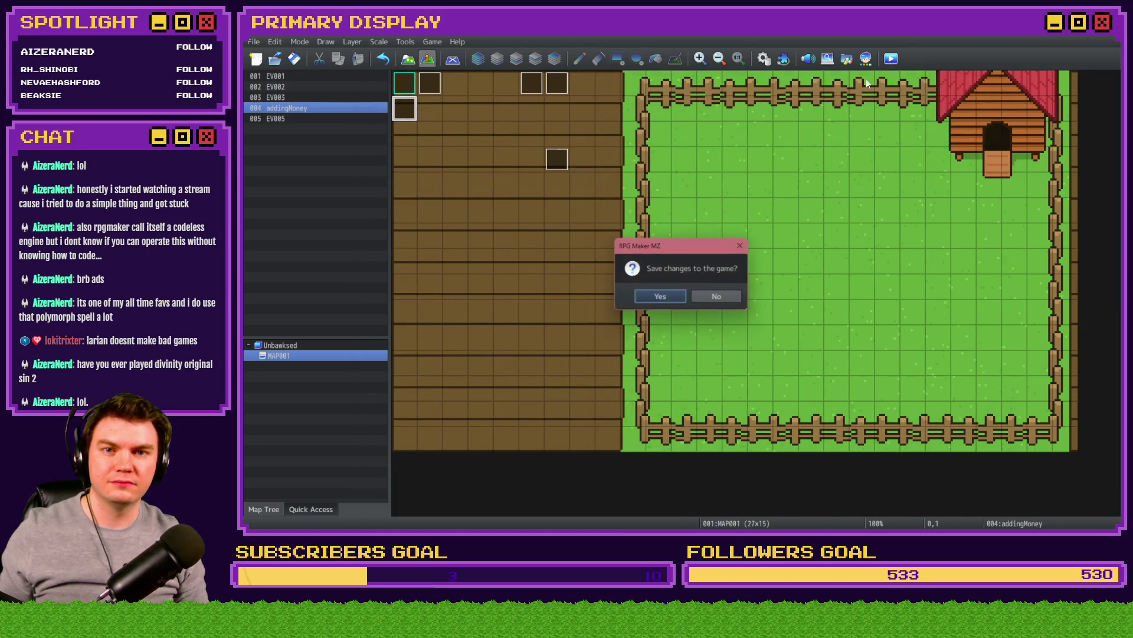
left_click(674, 298)
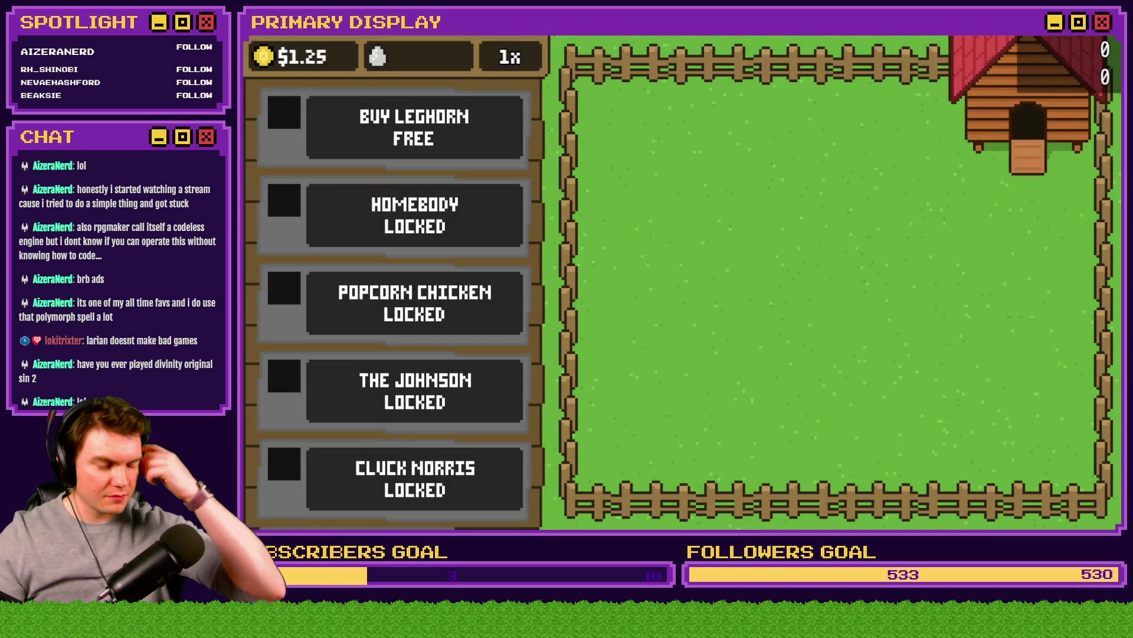
Step: Release the free Leghorn from its crate, carry its eggs toward the coop, then leave fullscreen and close
left_click(409, 140)
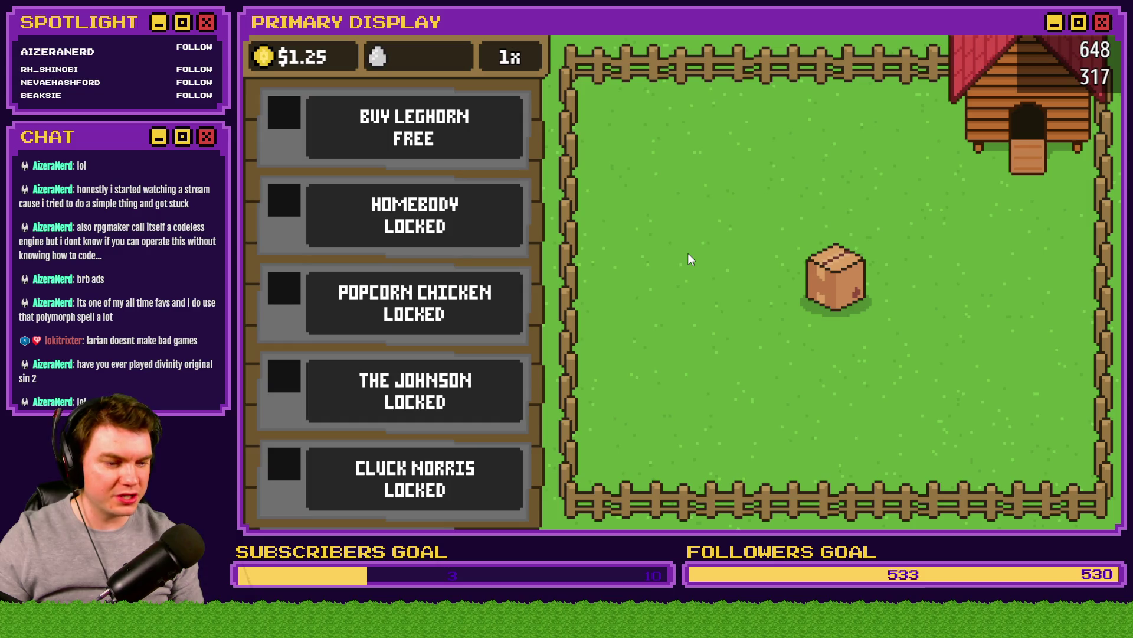
left_click(843, 289)
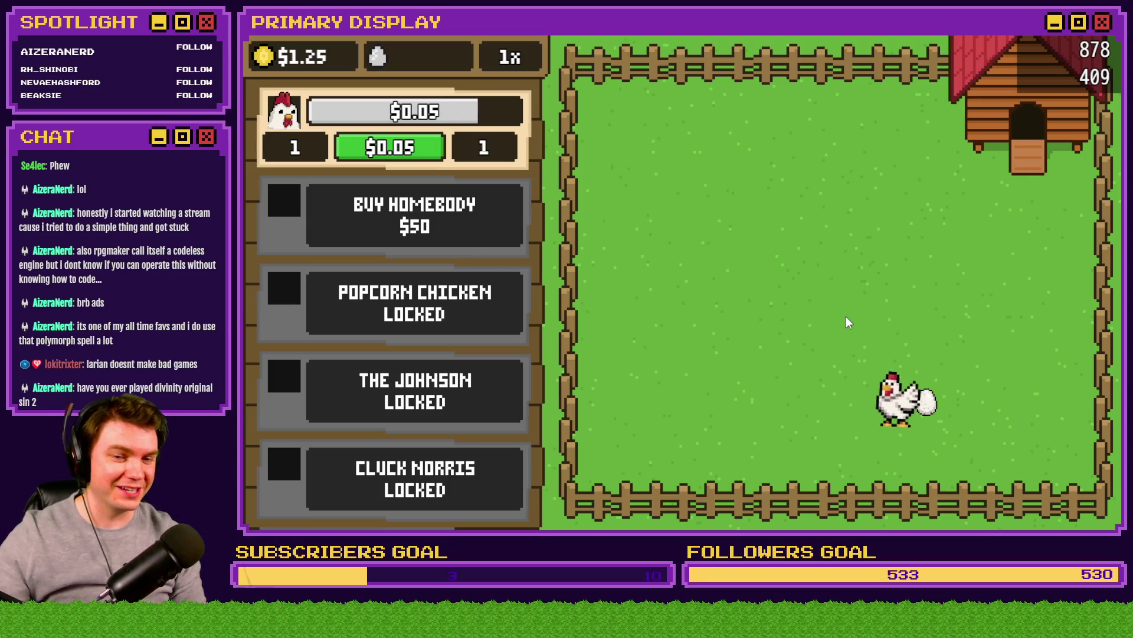
left_click_drag(929, 385, 830, 295)
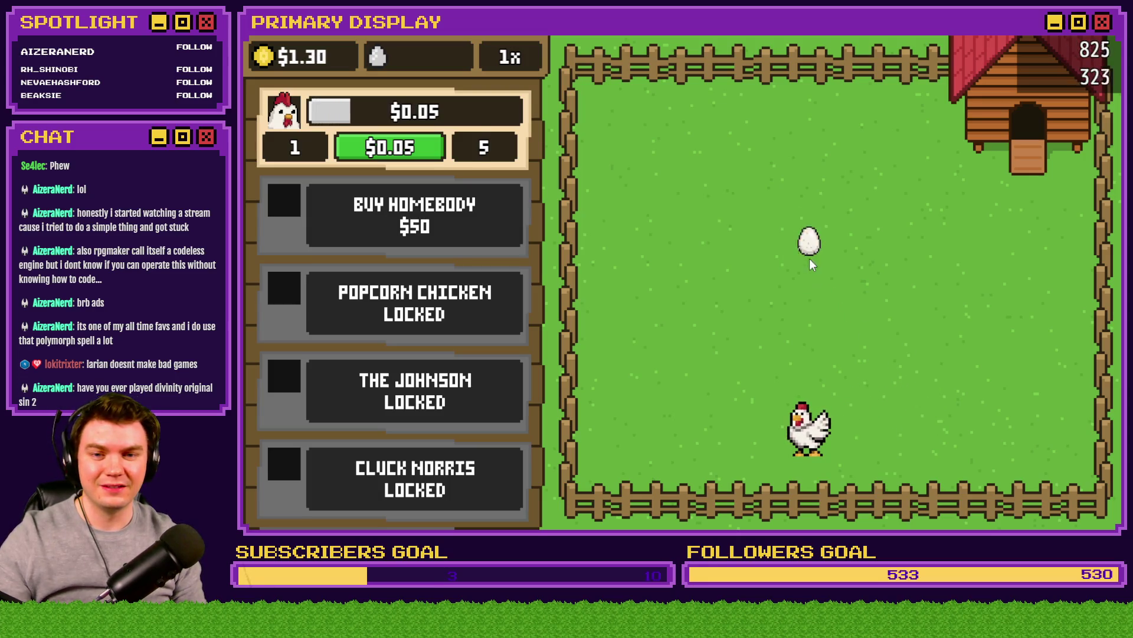
mouse_move(809, 242)
left_mouse_down()
mouse_move(897, 254)
mouse_move(933, 234)
mouse_move(711, 227)
mouse_move(877, 251)
mouse_move(944, 279)
mouse_move(712, 168)
mouse_move(709, 151)
mouse_move(926, 265)
mouse_move(930, 250)
mouse_move(767, 253)
mouse_move(740, 197)
mouse_move(666, 318)
mouse_move(898, 334)
mouse_move(893, 187)
mouse_move(693, 155)
mouse_move(884, 229)
mouse_move(900, 223)
mouse_move(953, 252)
mouse_move(819, 184)
mouse_move(680, 180)
mouse_move(685, 254)
mouse_move(655, 292)
mouse_move(836, 193)
mouse_move(886, 242)
mouse_move(814, 202)
left_mouse_up()
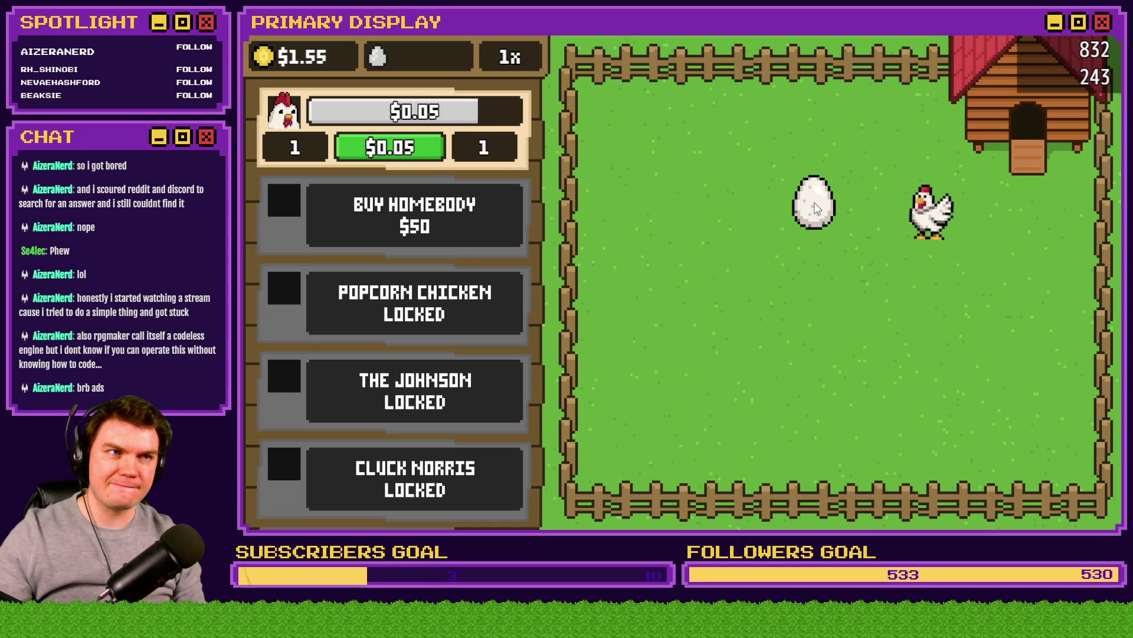
left_click_drag(814, 203, 814, 204)
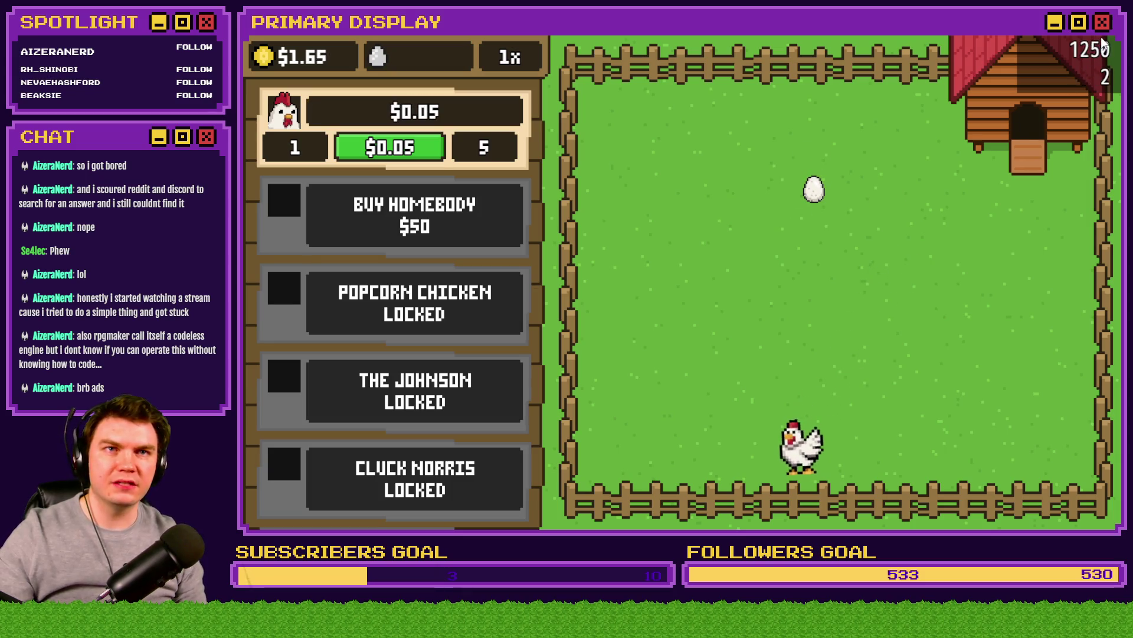
key("F4")
left_click(1033, 90)
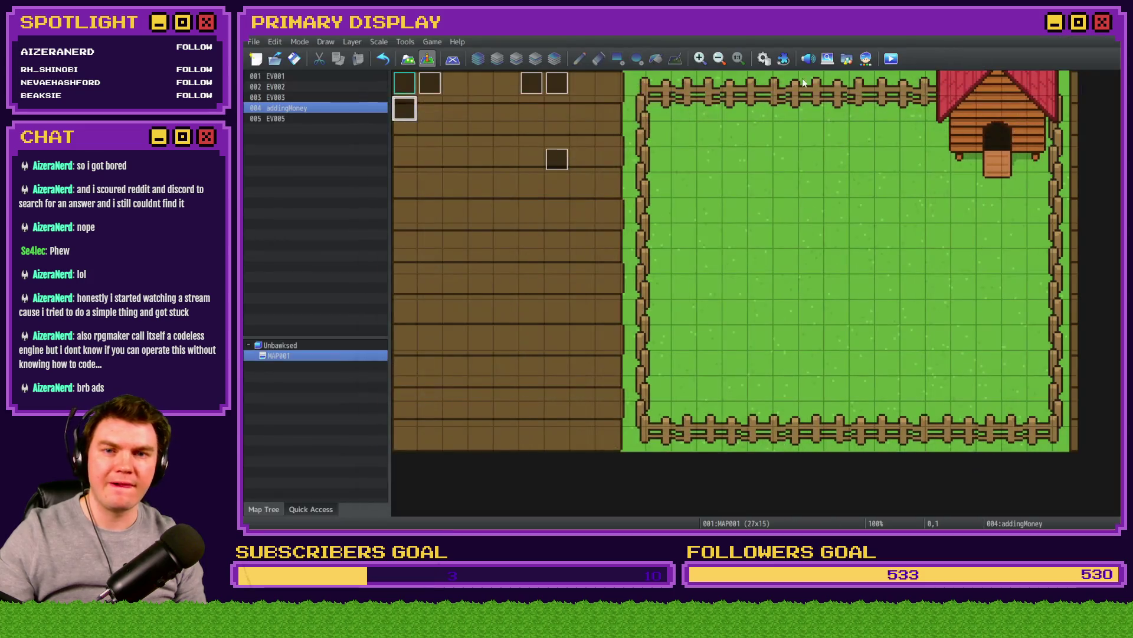
Step: Duplicate feedingChickens' movePicture script command, check its text, then delete the copy
left_click(764, 59)
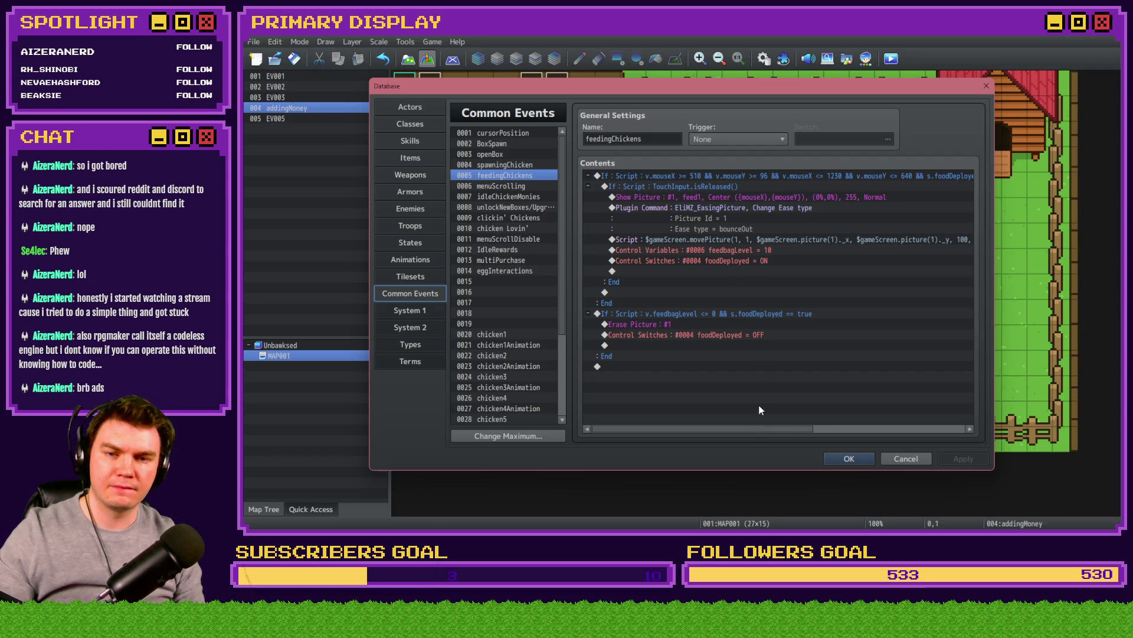
left_click(772, 242)
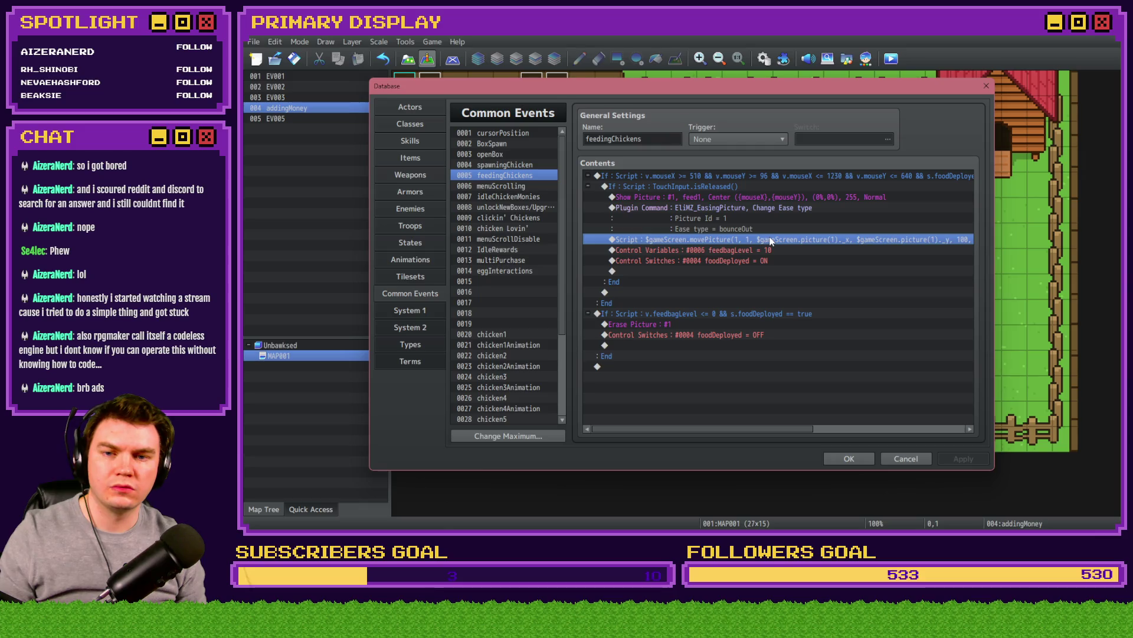
key("ctrl+c")
key("ctrl+v")
double_click(770, 241)
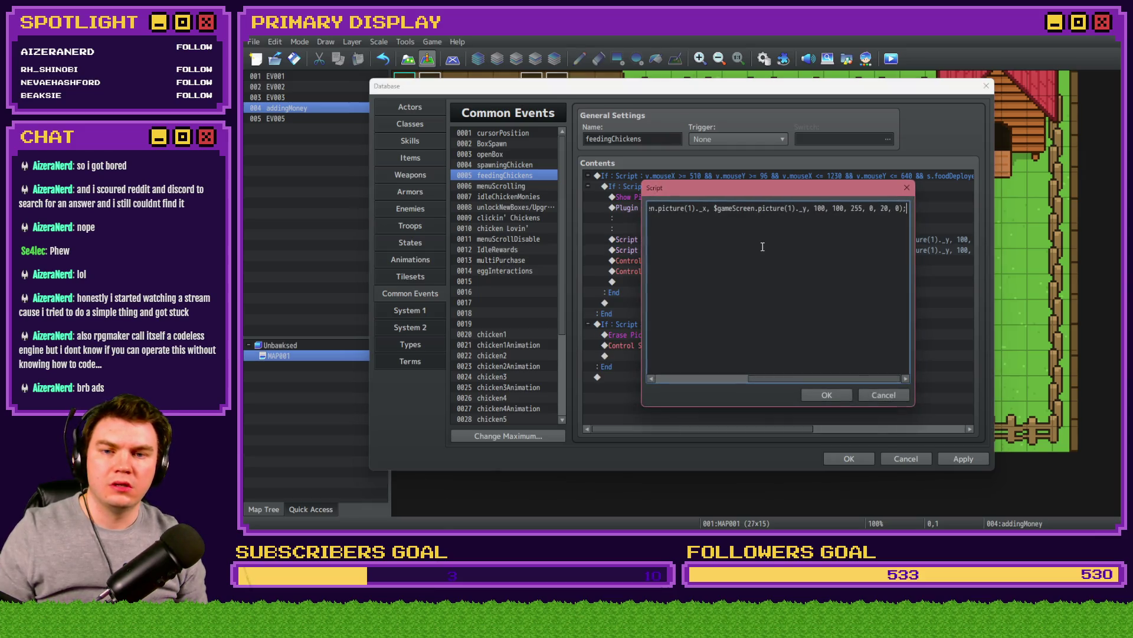
left_click(885, 395)
key("Delete")
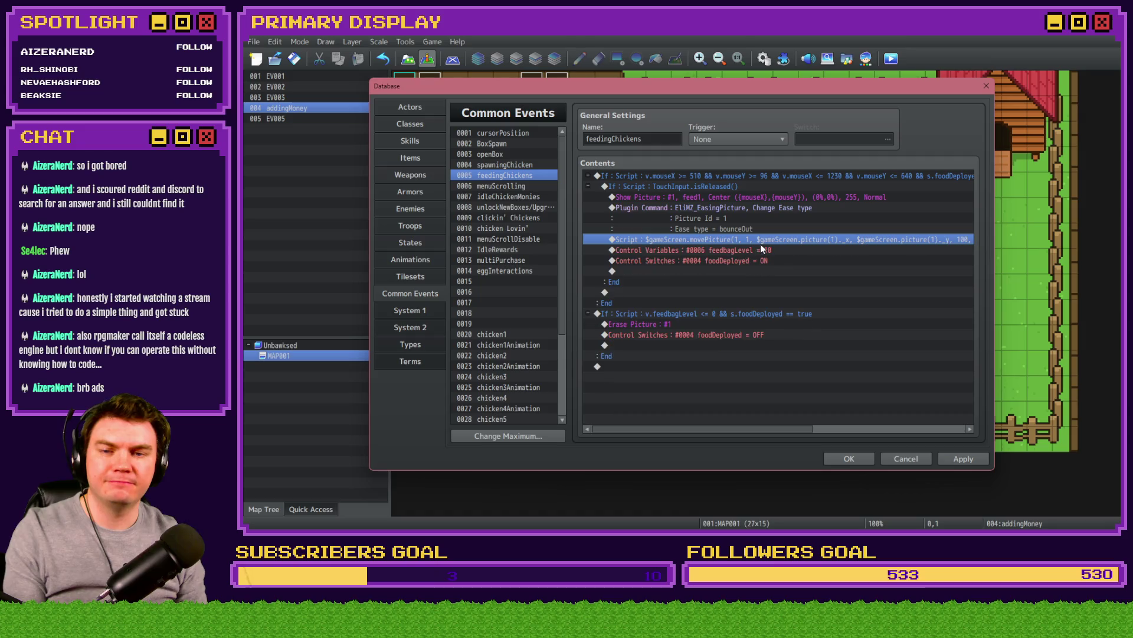
Step: Add a trial picture(21)._origin line above the movePicture script, then delete it again
double_click(766, 242)
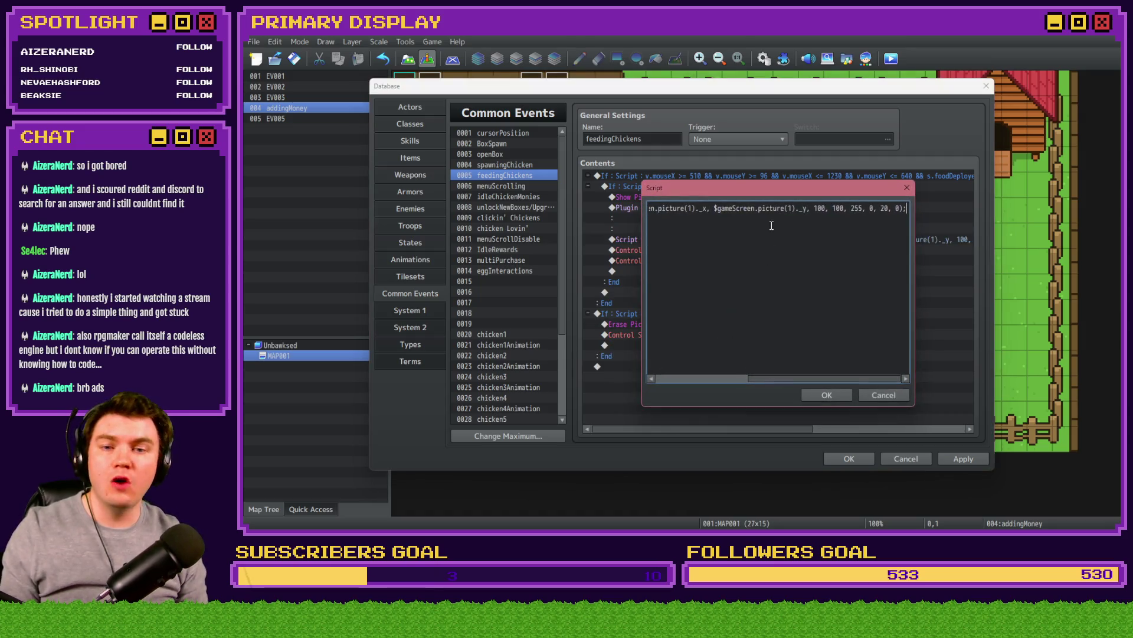
key("Home")
key("Return")
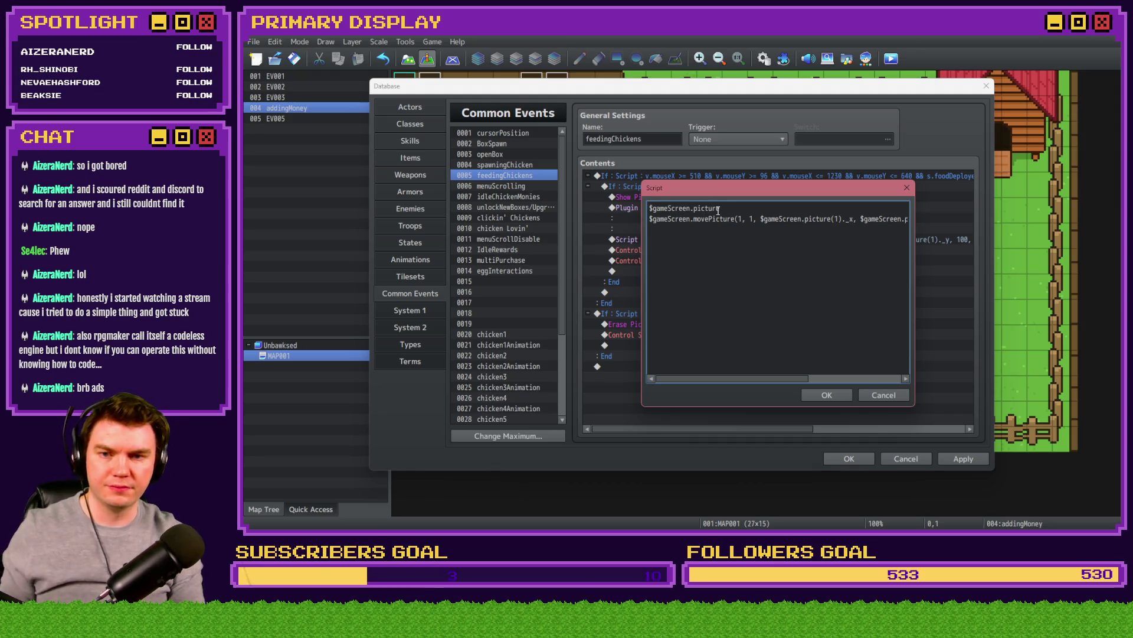
type("()")
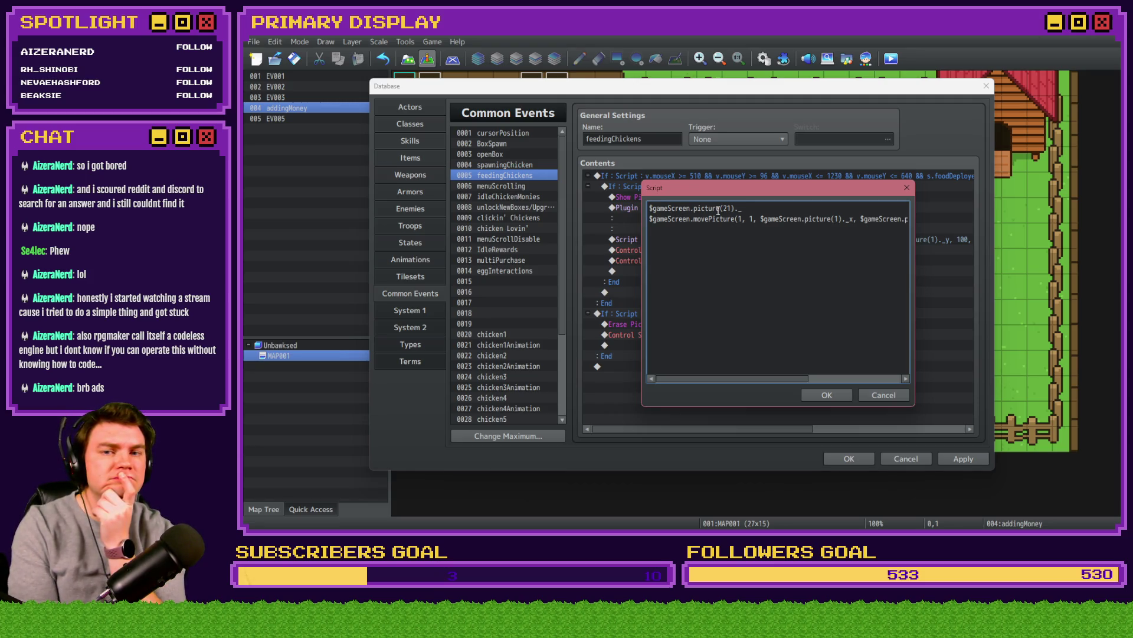
type("origin = 0;")
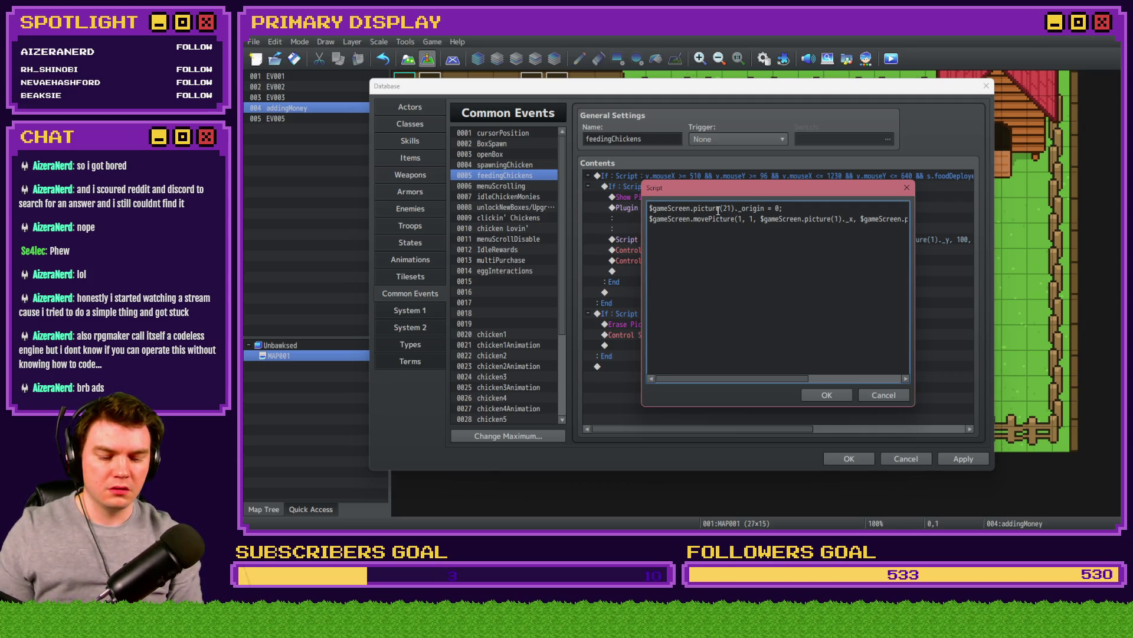
key("ctrl+v")
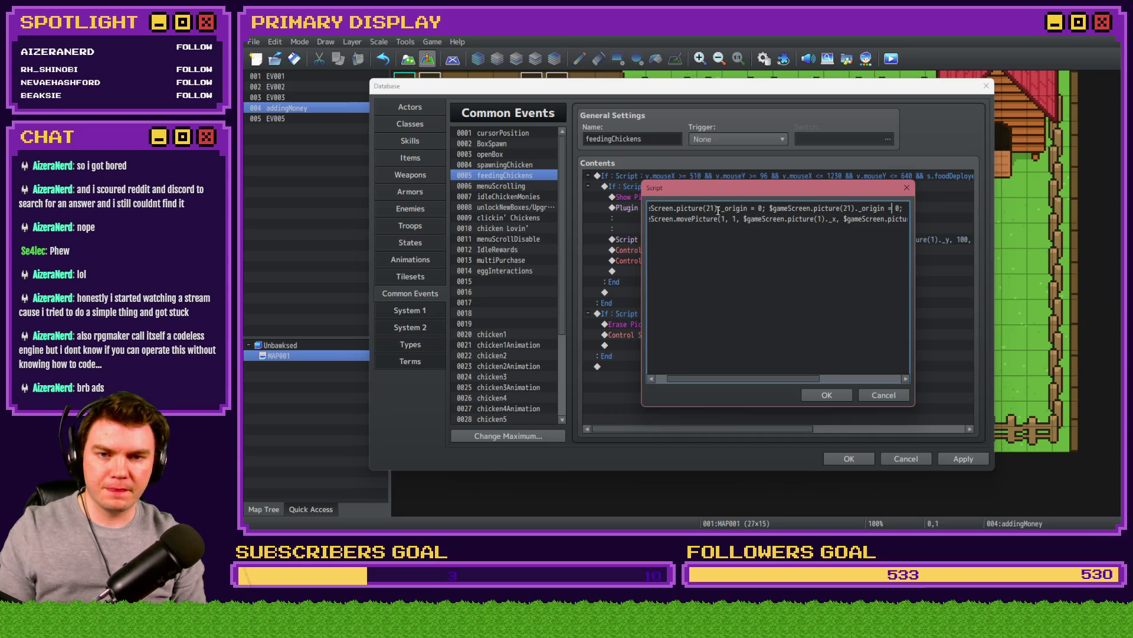
key("BackSpace")
key("BackSpace")
key("BackSpace")
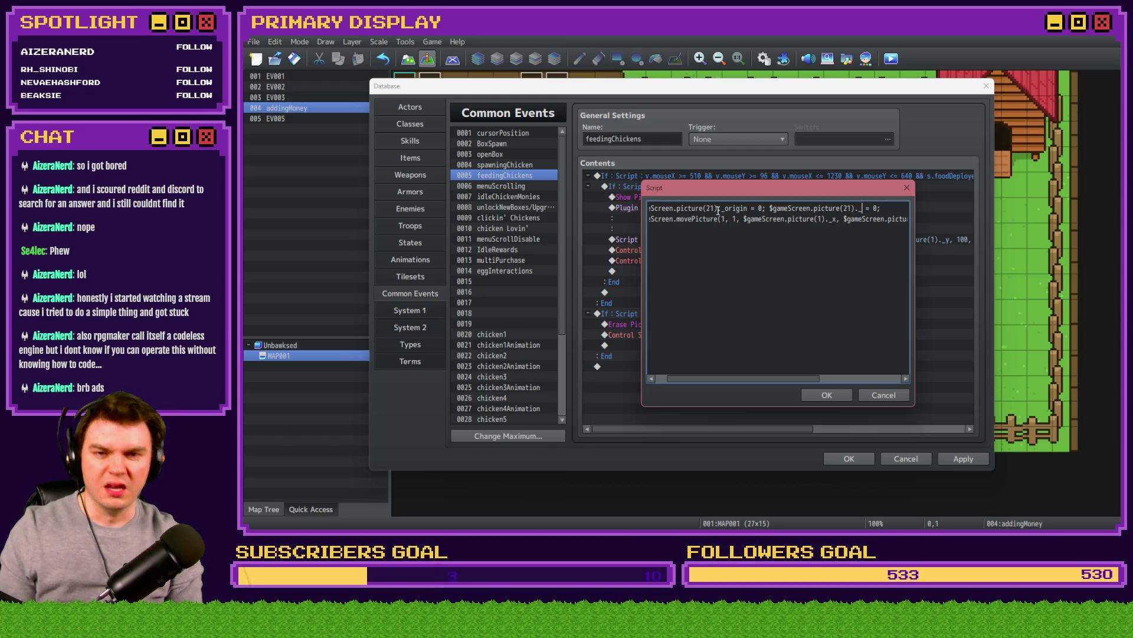
key("shift+Home")
key("BackSpace")
key("Delete")
key("ctrl+a")
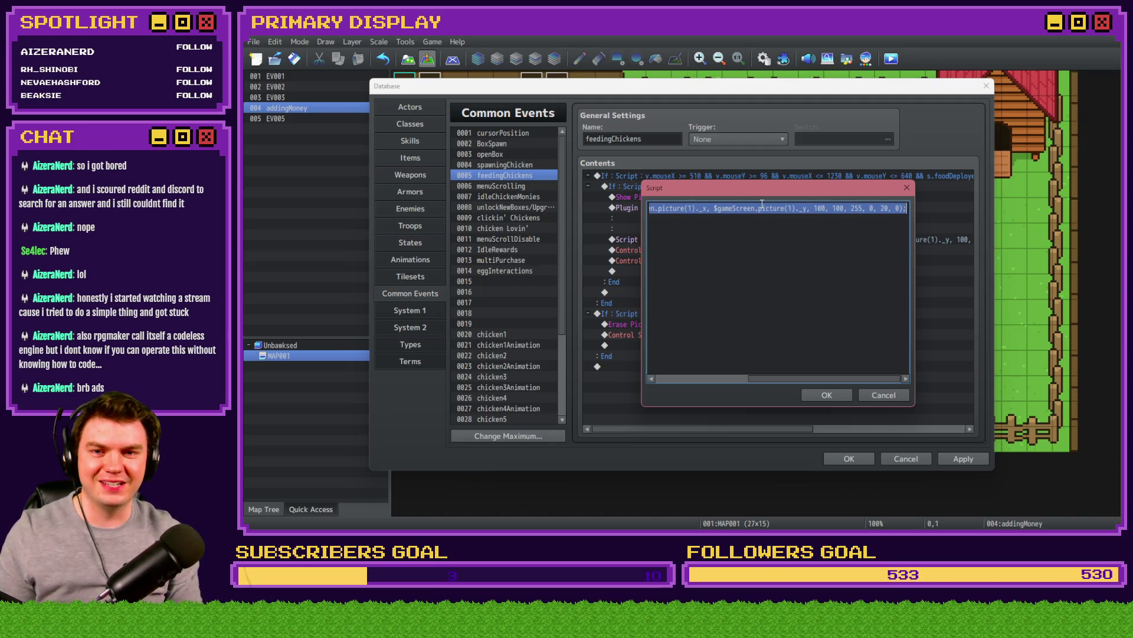
Step: Duplicate the movePicture line in the feedingChickens Script editor
key("Home")
key("Return")
key("Up")
key("ctrl+v")
left_click(649, 207, "shift")
left_click(714, 209)
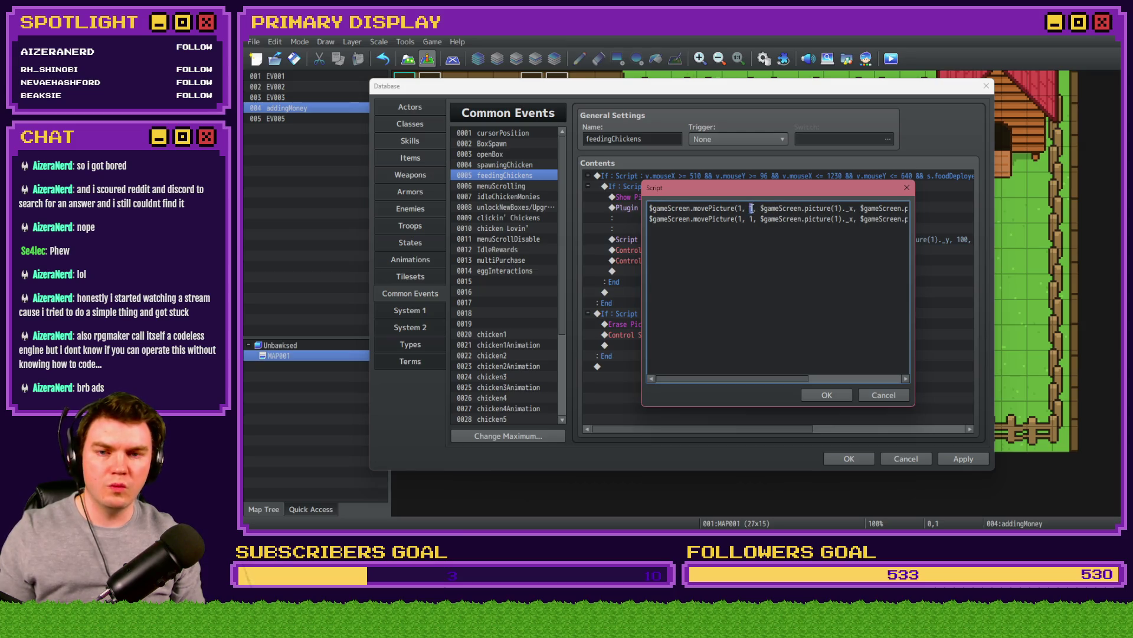
Step: Change the top line's y to _y / 40 with duration 1, then confirm and close the Database
left_click_drag(865, 209, 915, 208)
left_click(876, 208)
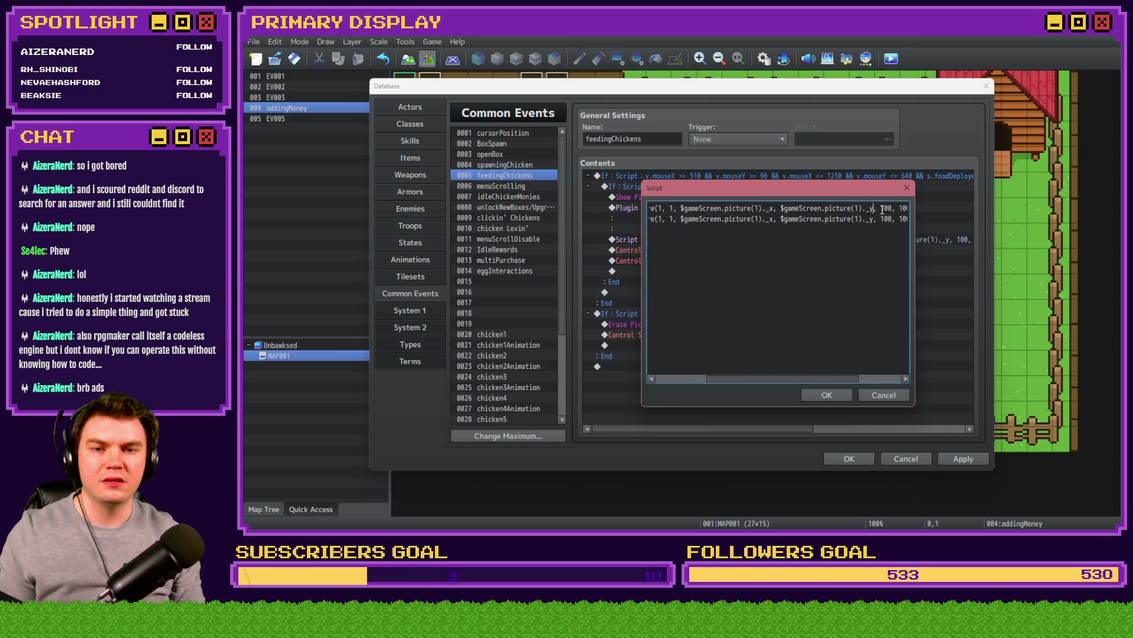
type("/ 4")
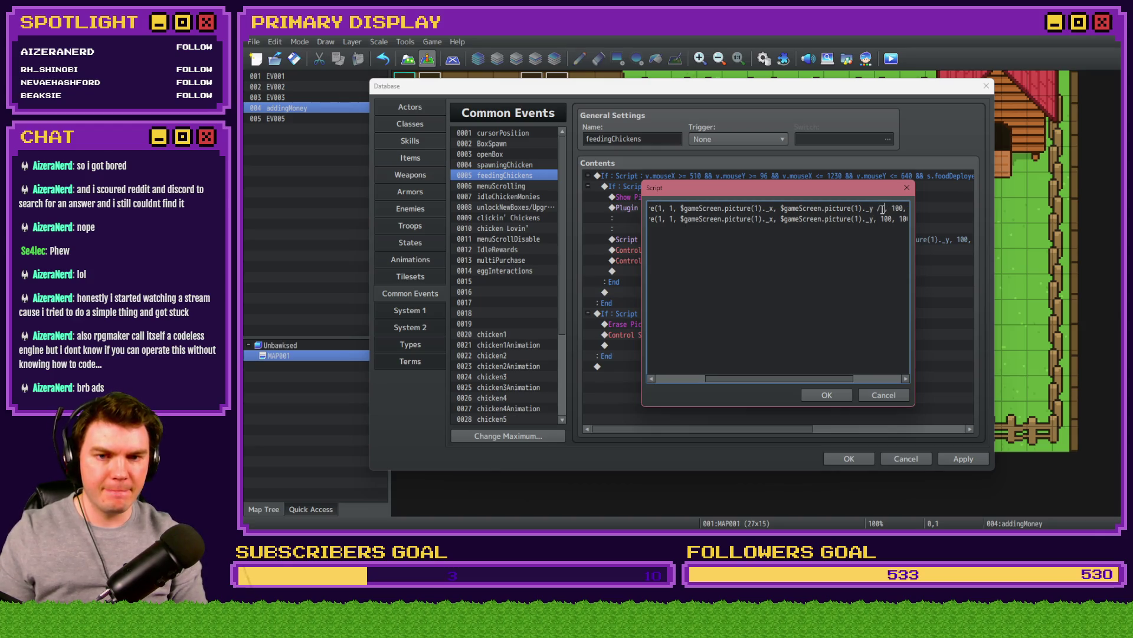
type("0")
key("End")
type("1")
left_click(832, 393)
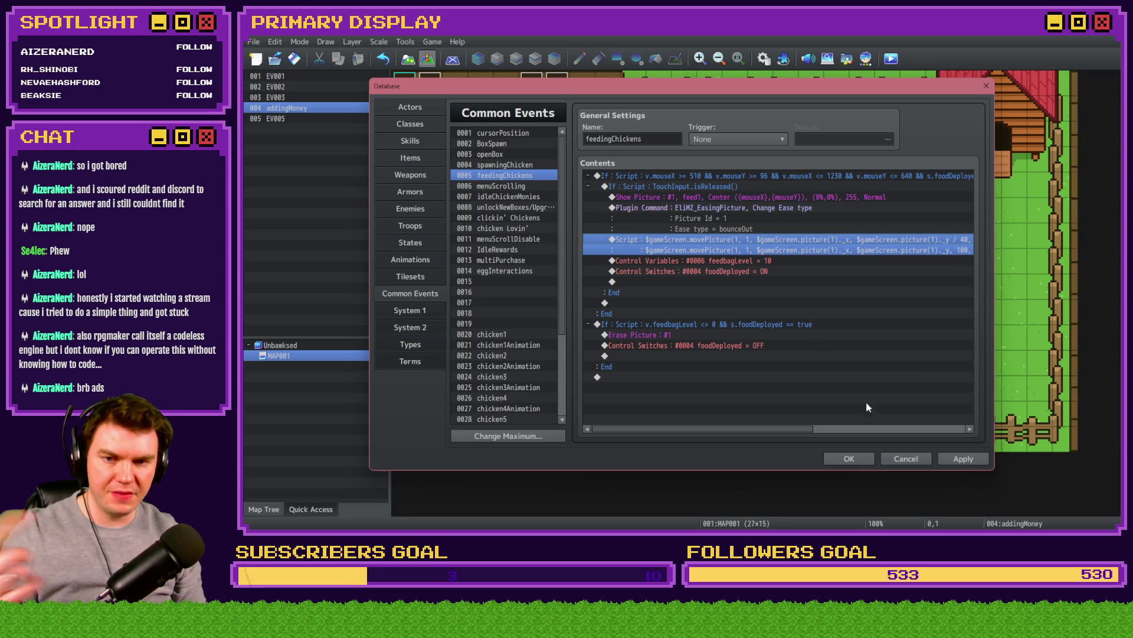
left_click(832, 458)
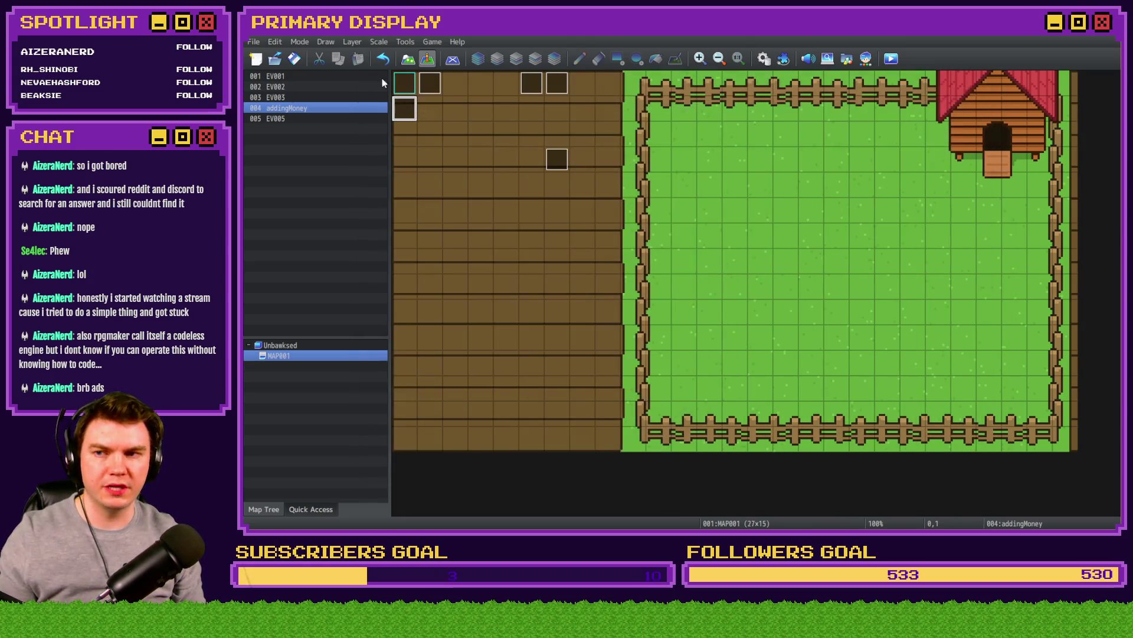
Step: Playtest, buy the free Leghorn, carry an egg across the pen, then close the game
left_click(891, 59)
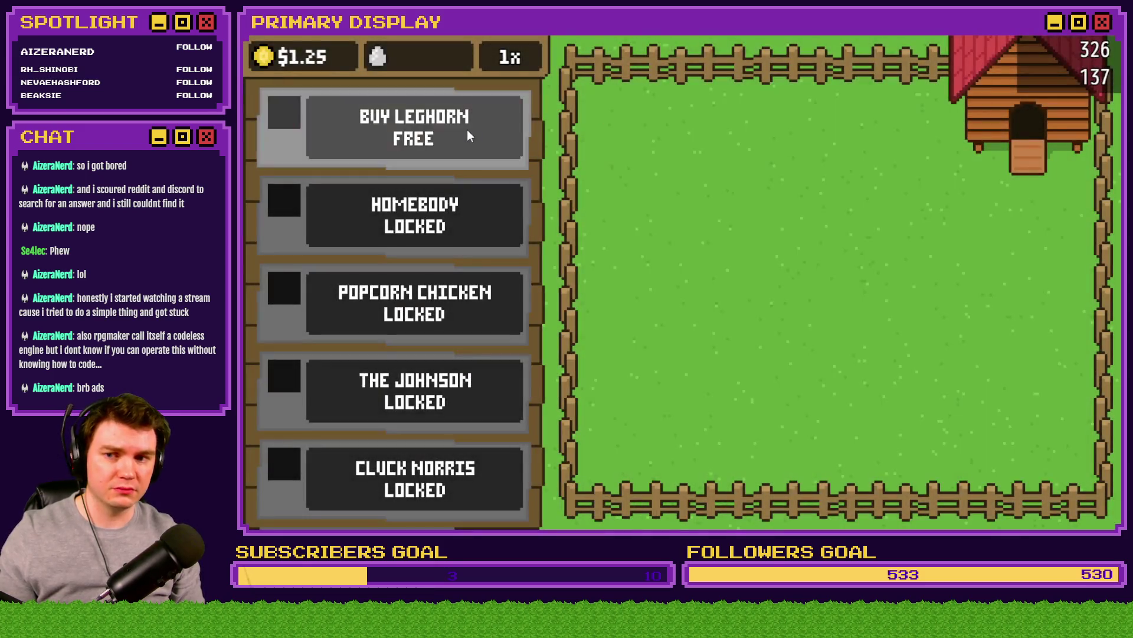
left_click(466, 129)
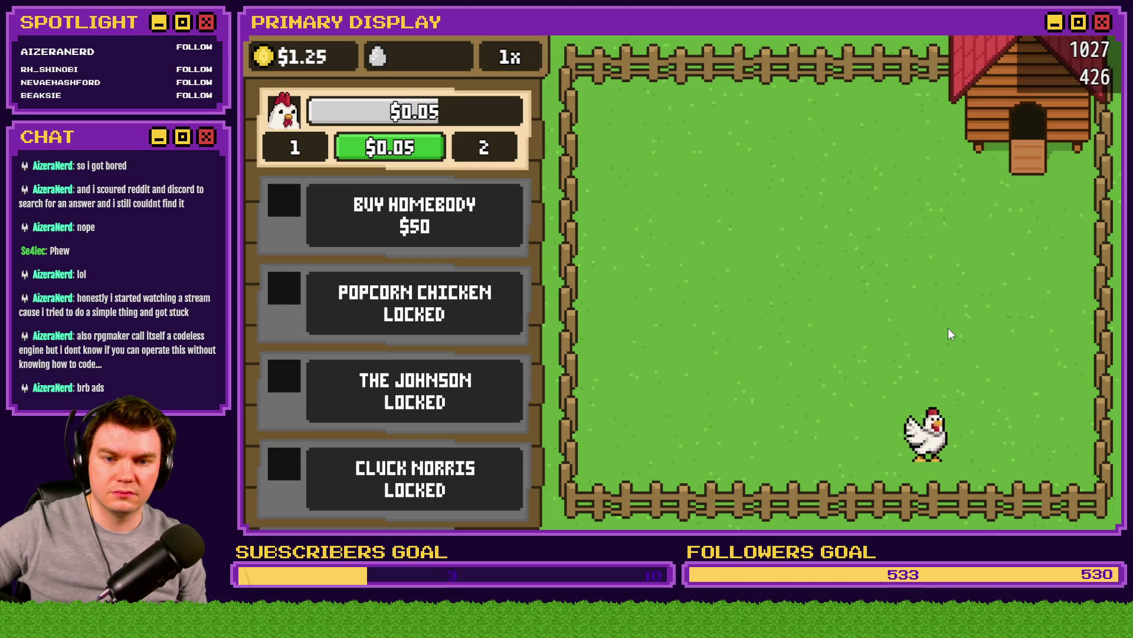
mouse_move(925, 451)
left_mouse_down()
mouse_move(713, 344)
mouse_move(739, 248)
mouse_move(774, 258)
left_mouse_up()
key("alt+F4")
Step: Revert feedingChickens' script to a single movePicture line
left_click(767, 62)
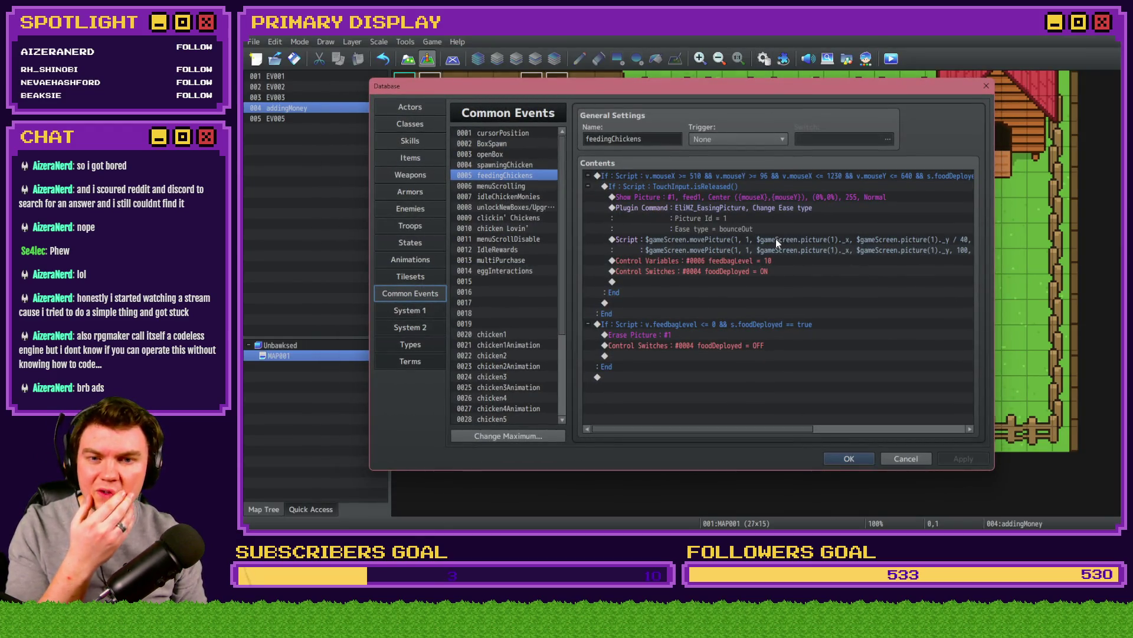
left_click(777, 240)
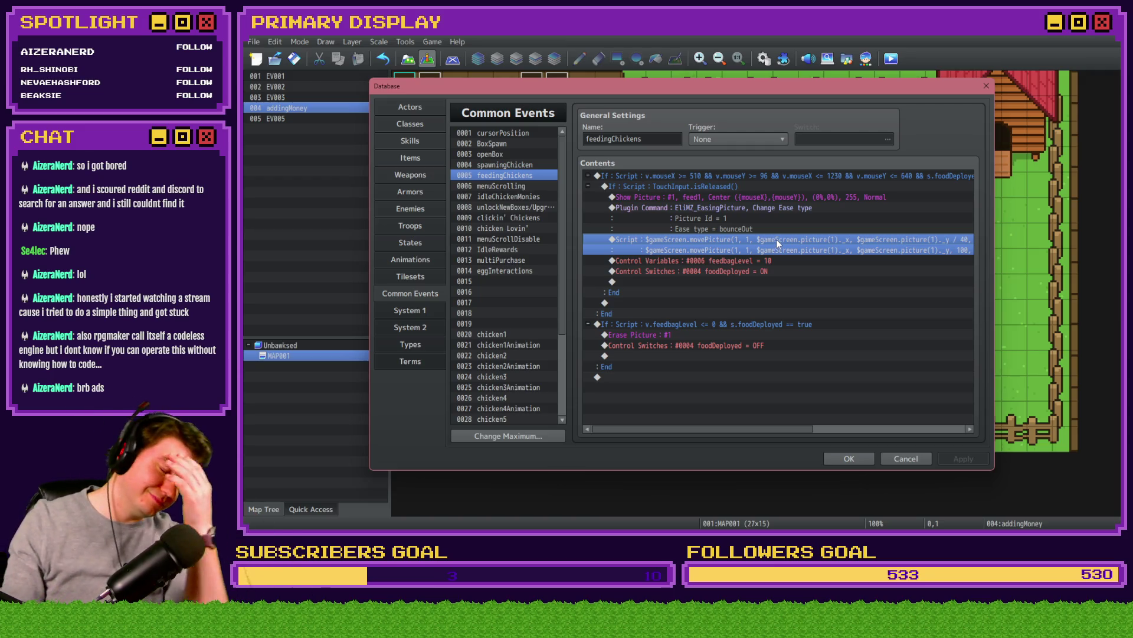
double_click(777, 239)
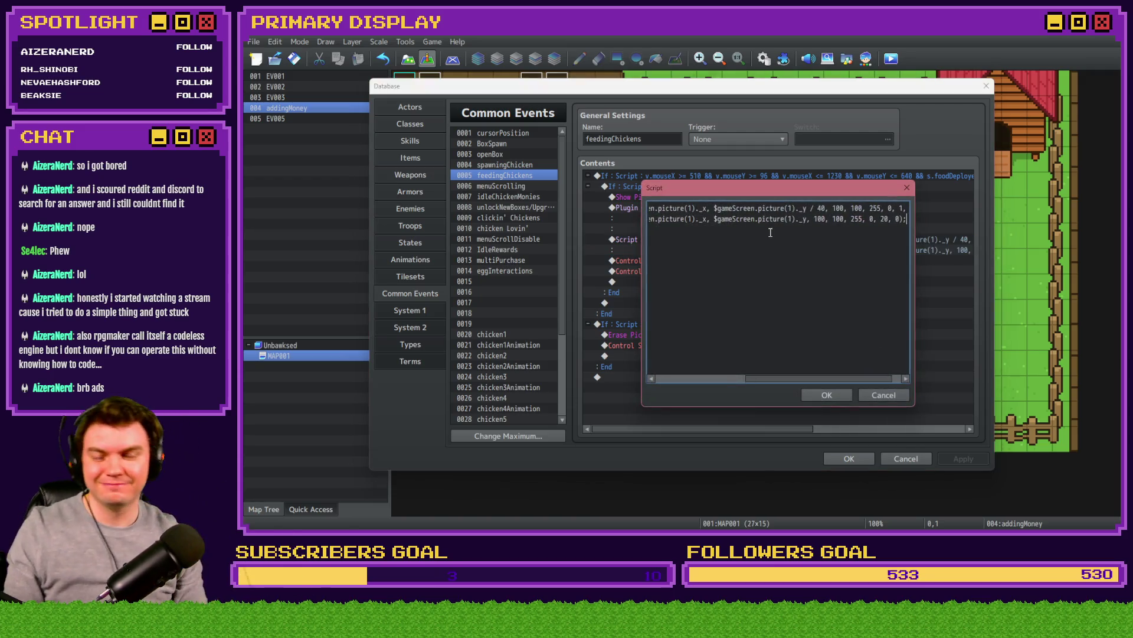
key("End")
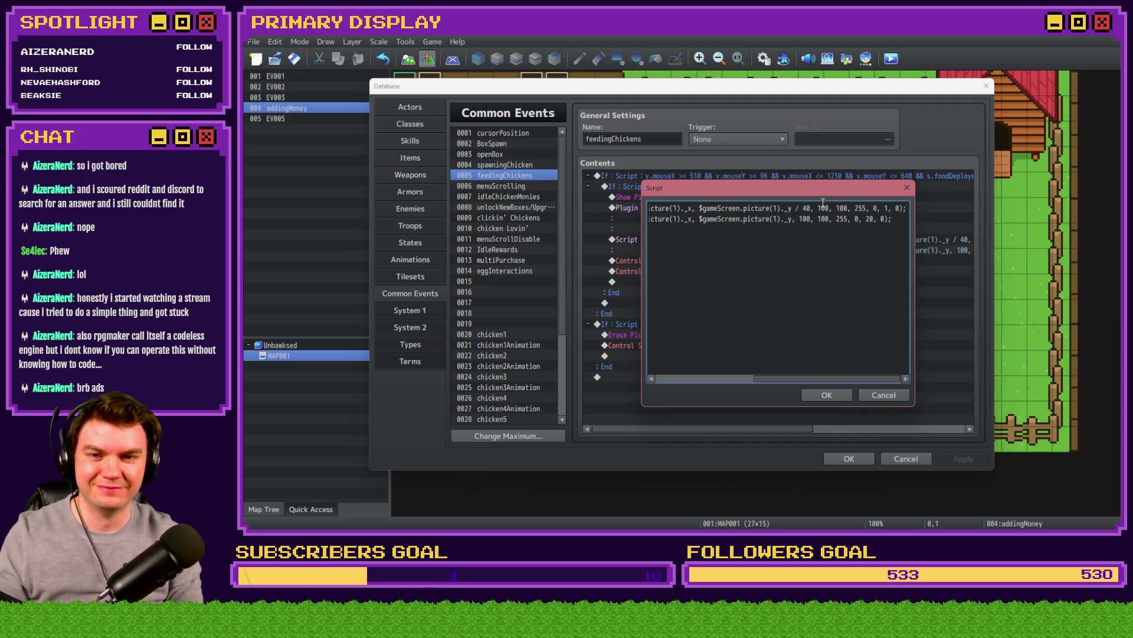
key("ctrl+a")
key("ctrl+v")
key("Home")
key("BackSpace")
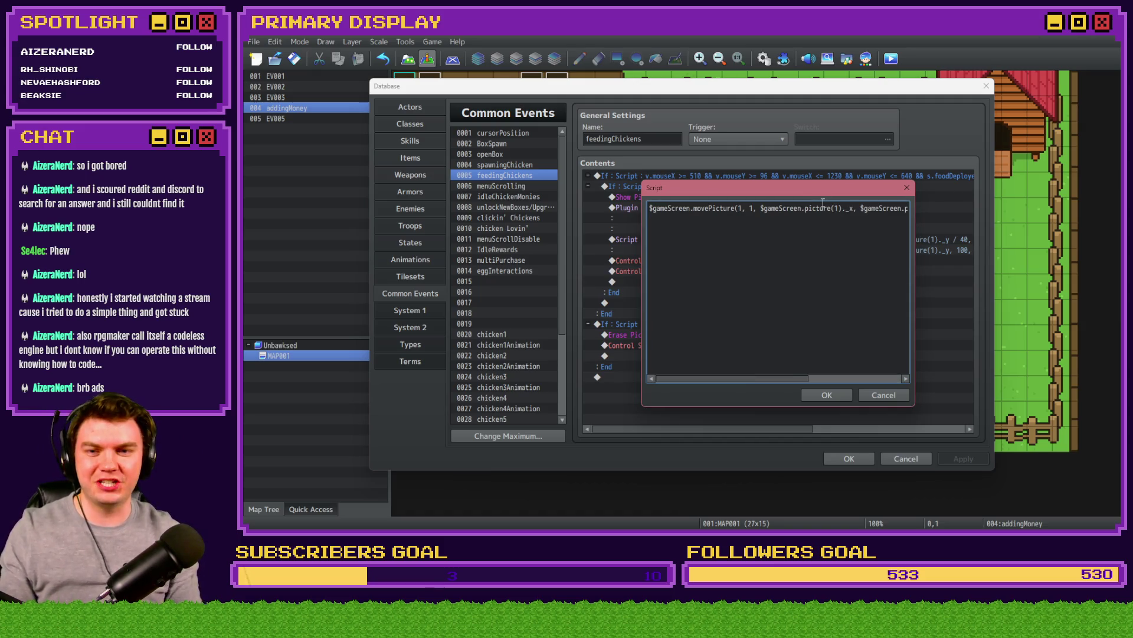
left_click(827, 394)
Step: Duplicate the picture-21 movePicture line in the eggInteractions script
left_click(507, 271)
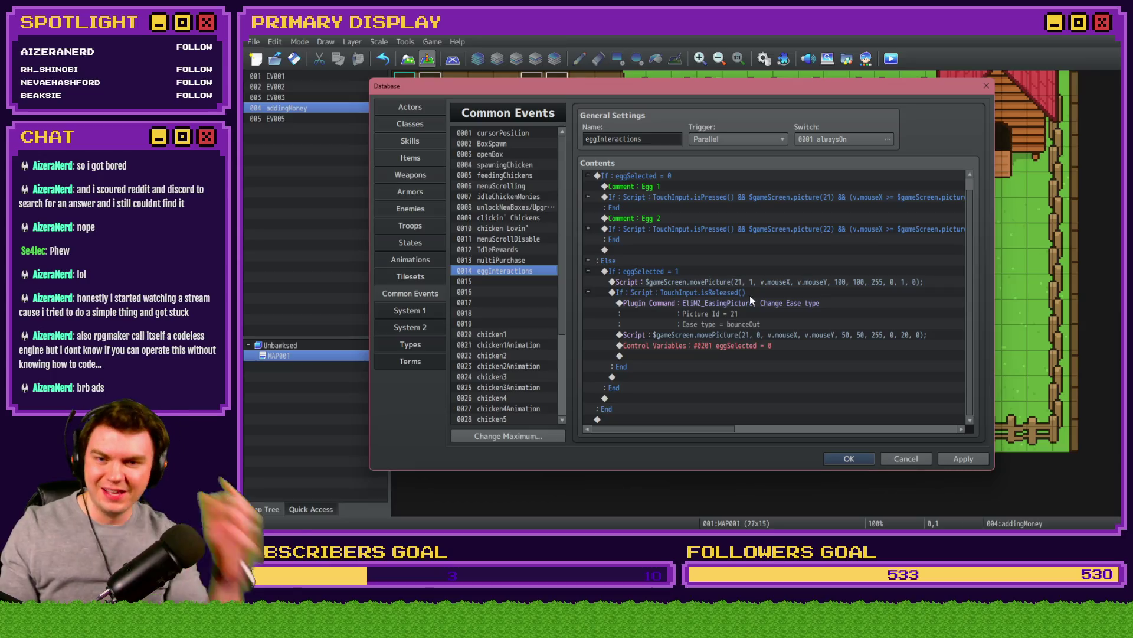
double_click(780, 335)
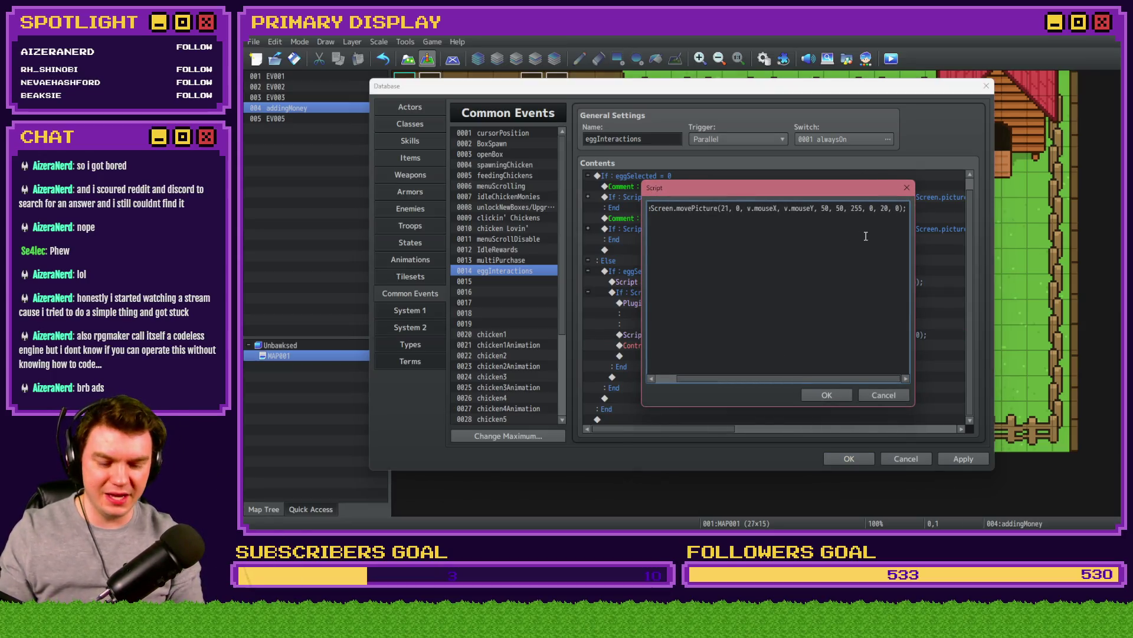
key("ctrl+c")
key("End")
key("Return")
key("ctrl+v")
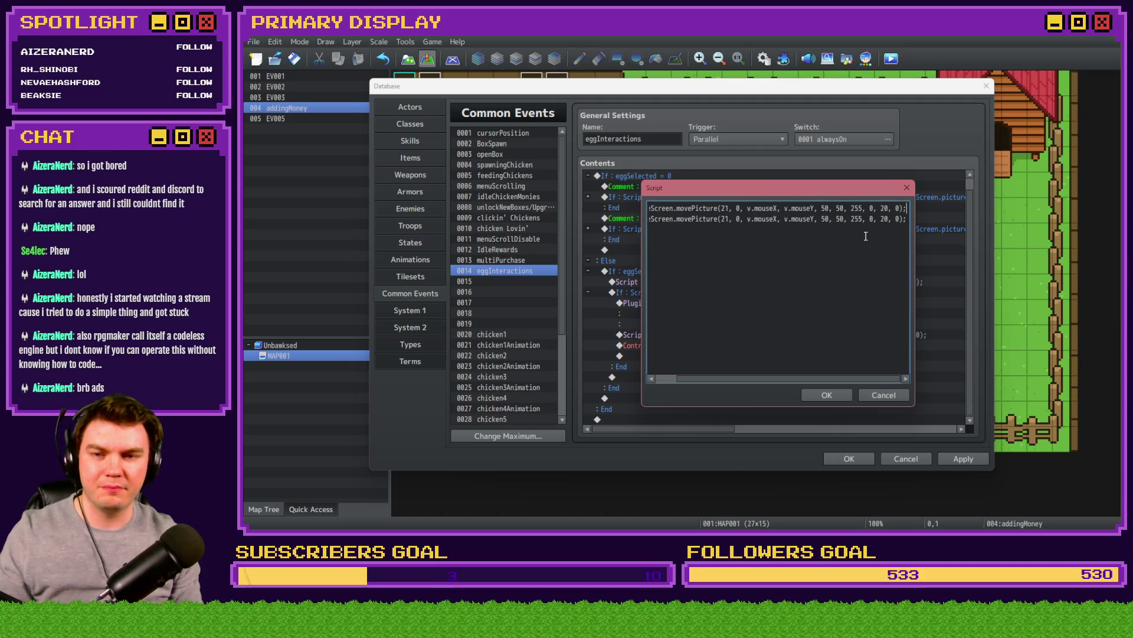
key("Home")
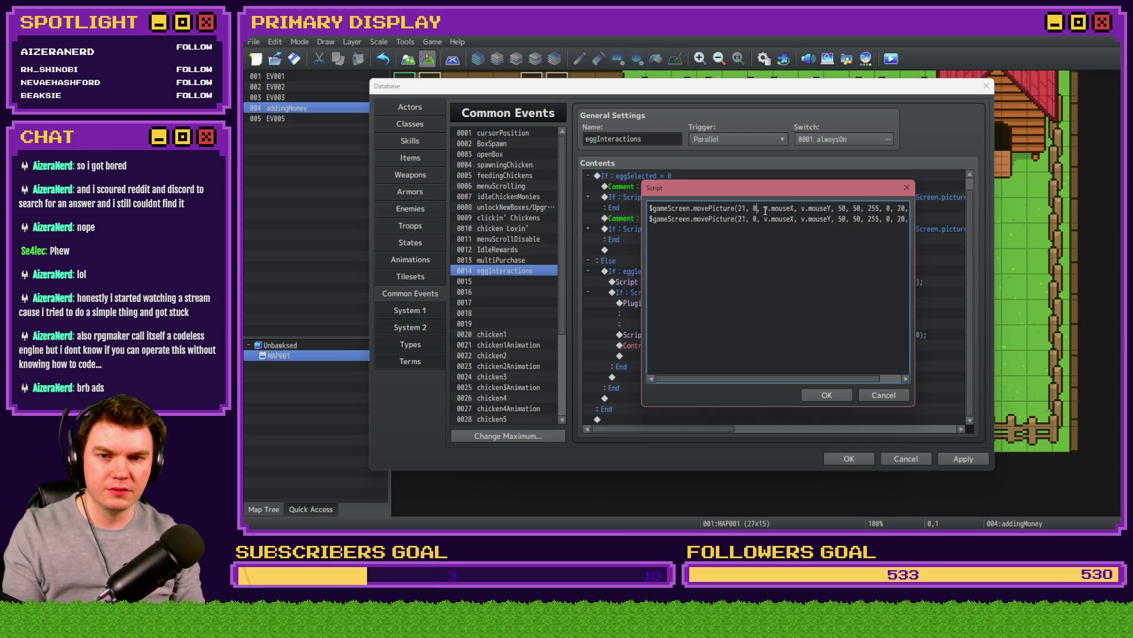
Step: Edit the first line to v.mouseY - 40, scale 100/100, duration 1, then save the Database
left_click(832, 208)
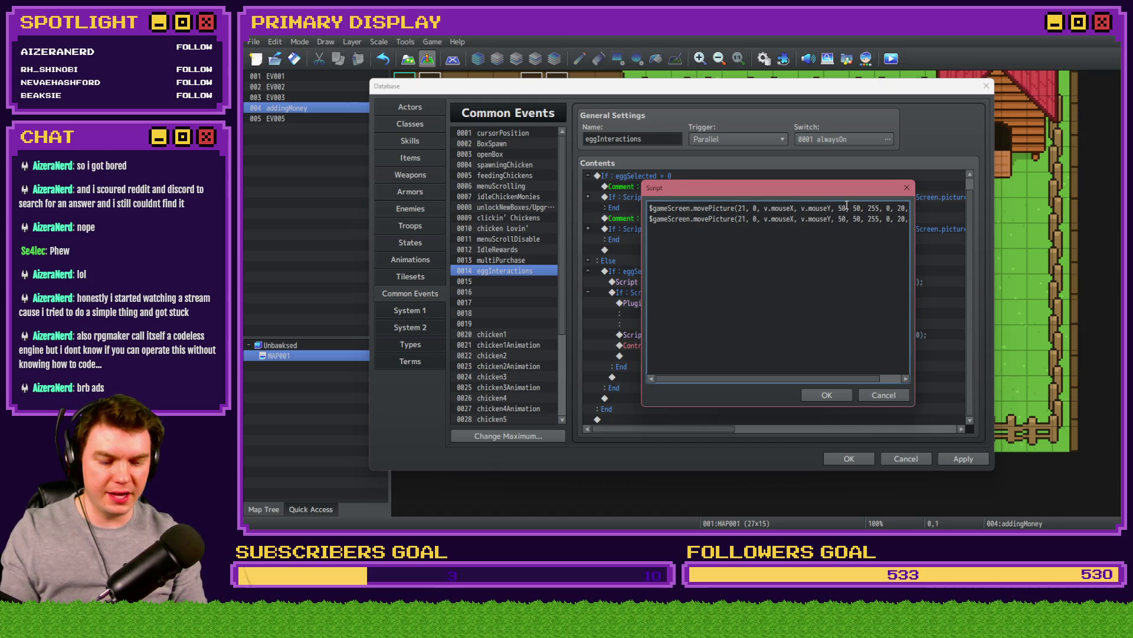
type("- ")
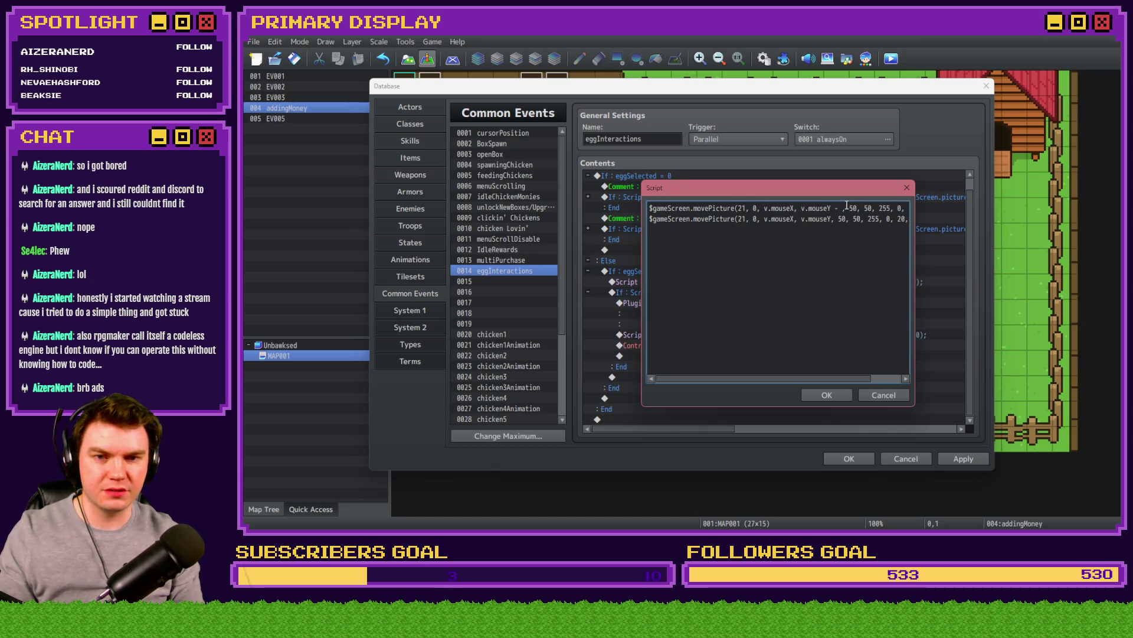
type("48")
double_click(860, 208)
type("100")
double_click(879, 207)
type("100")
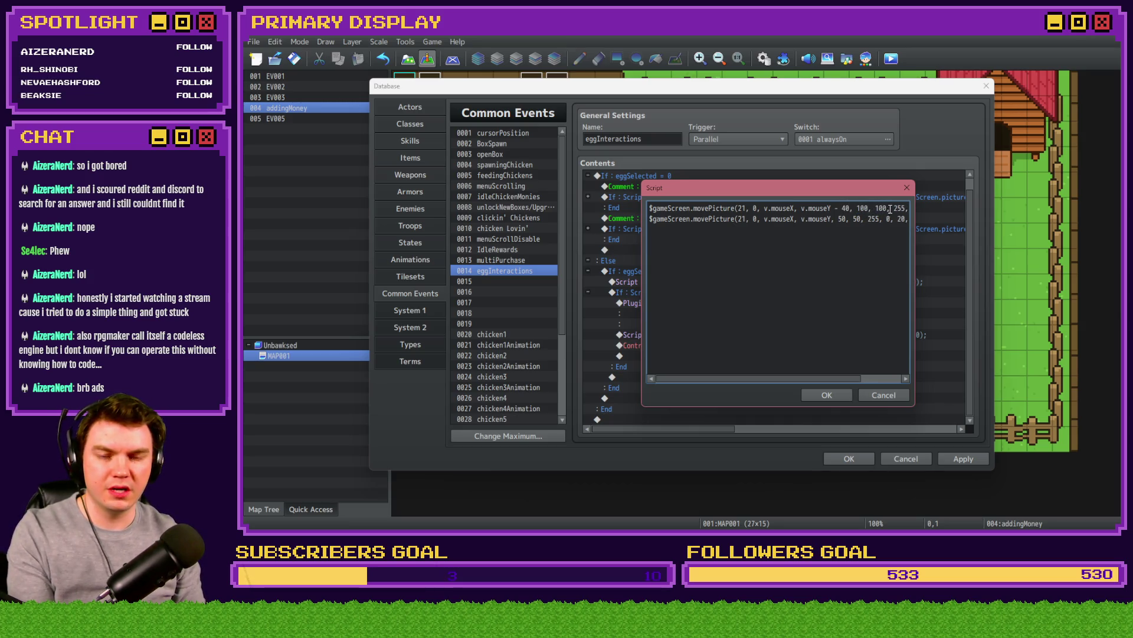
double_click(884, 208)
type("1, 0);")
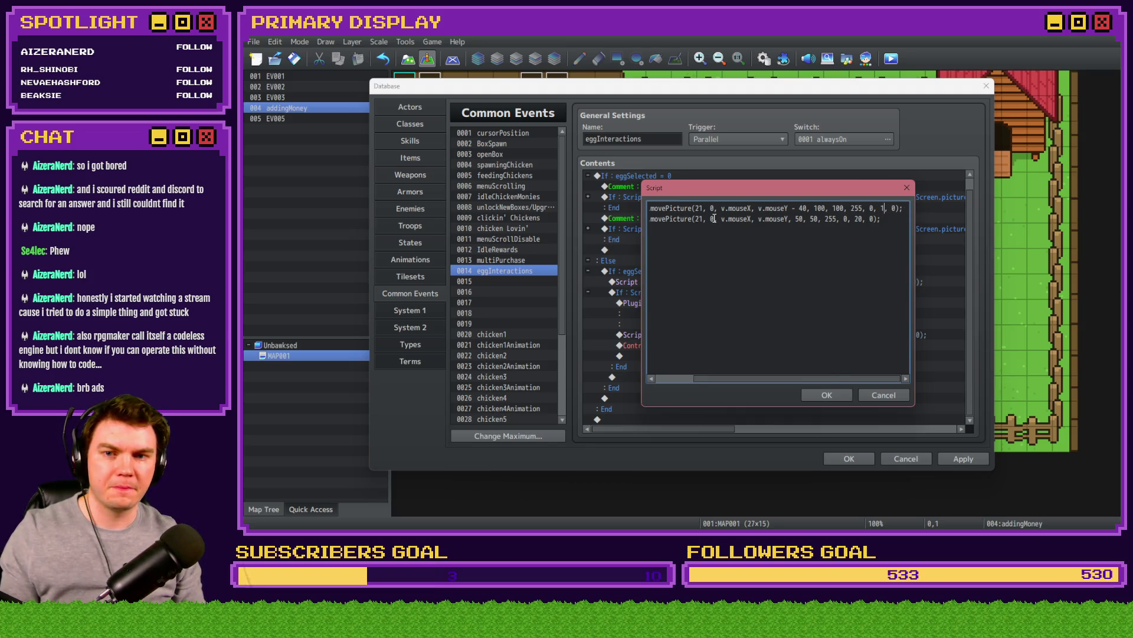
left_click_drag(708, 207, 568, 194)
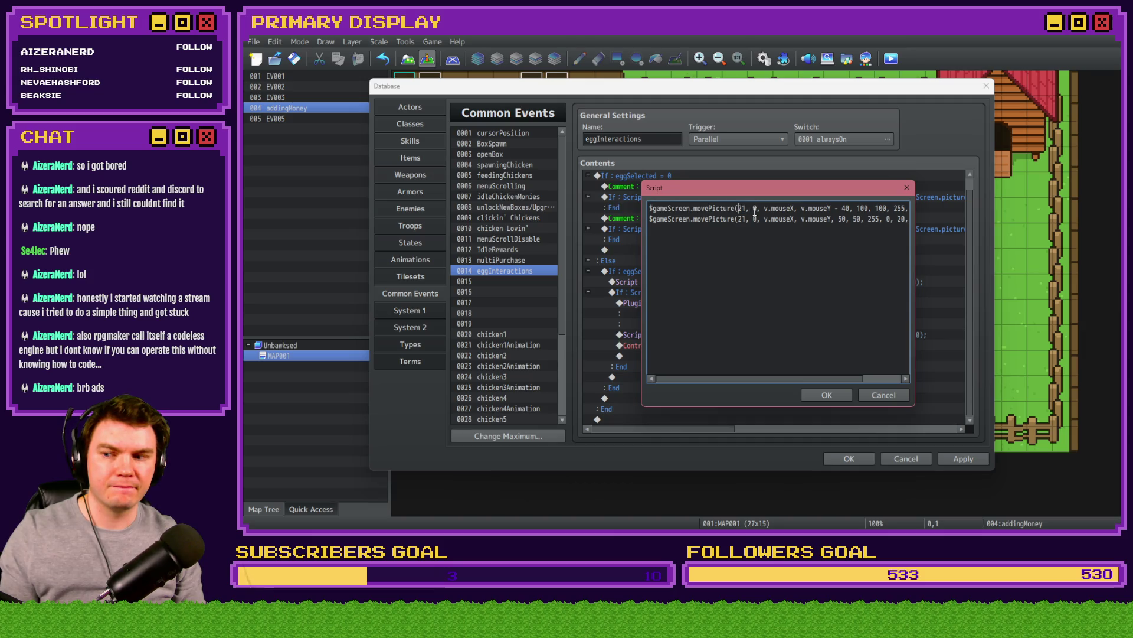
left_click(827, 395)
left_click(850, 459)
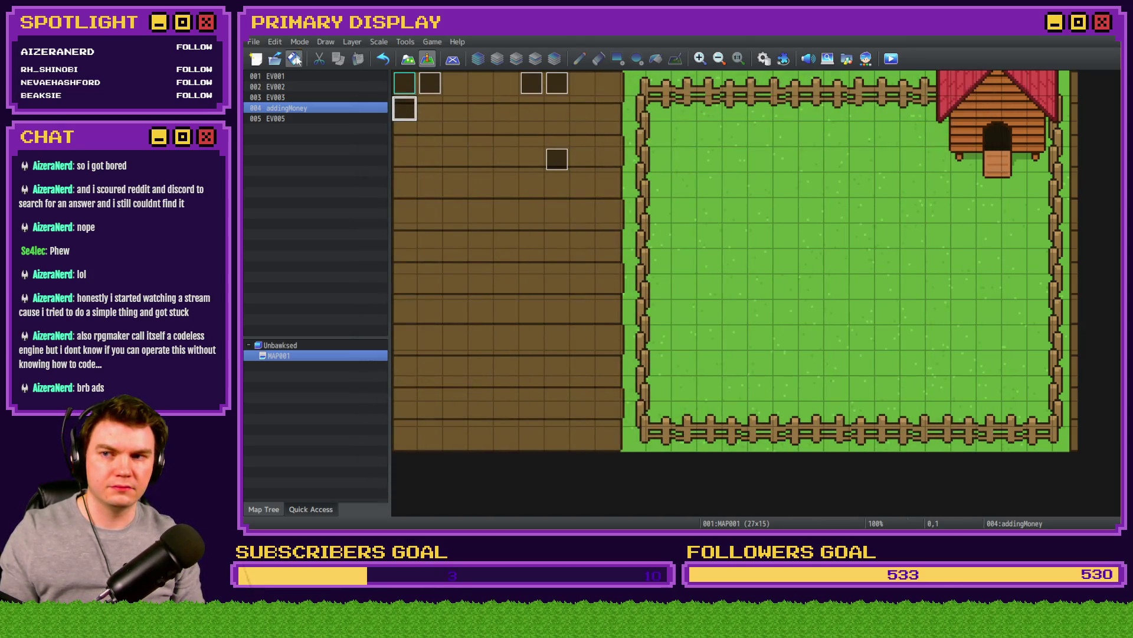
Step: Playtest, free the Leghorn from its crate, and carry several eggs around the pen until $1.80
left_click(891, 59)
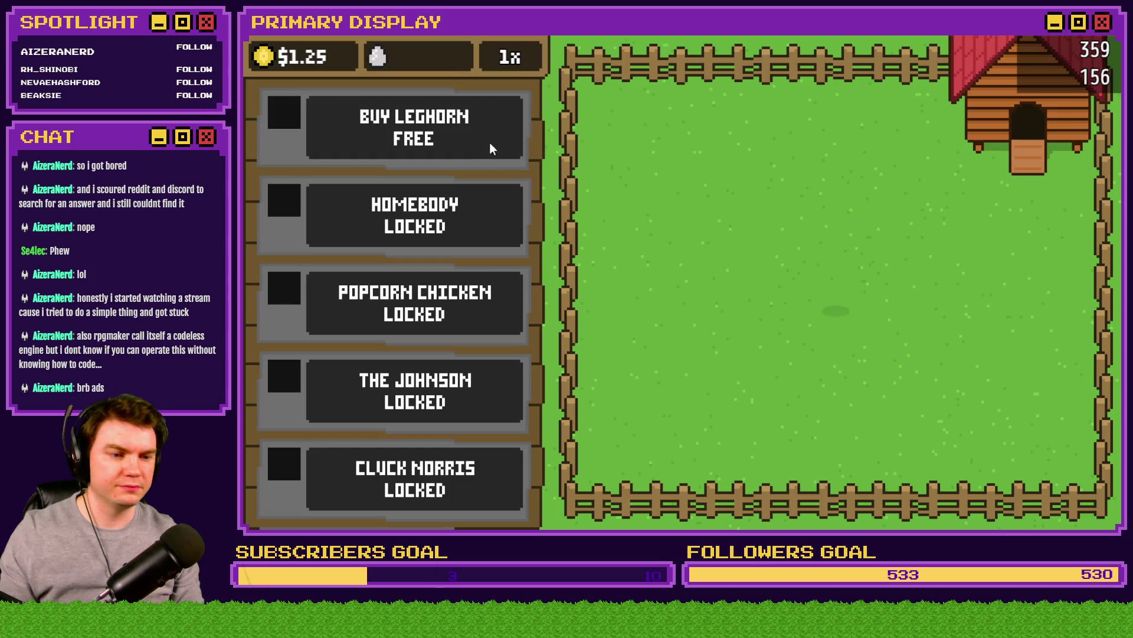
left_click(490, 144)
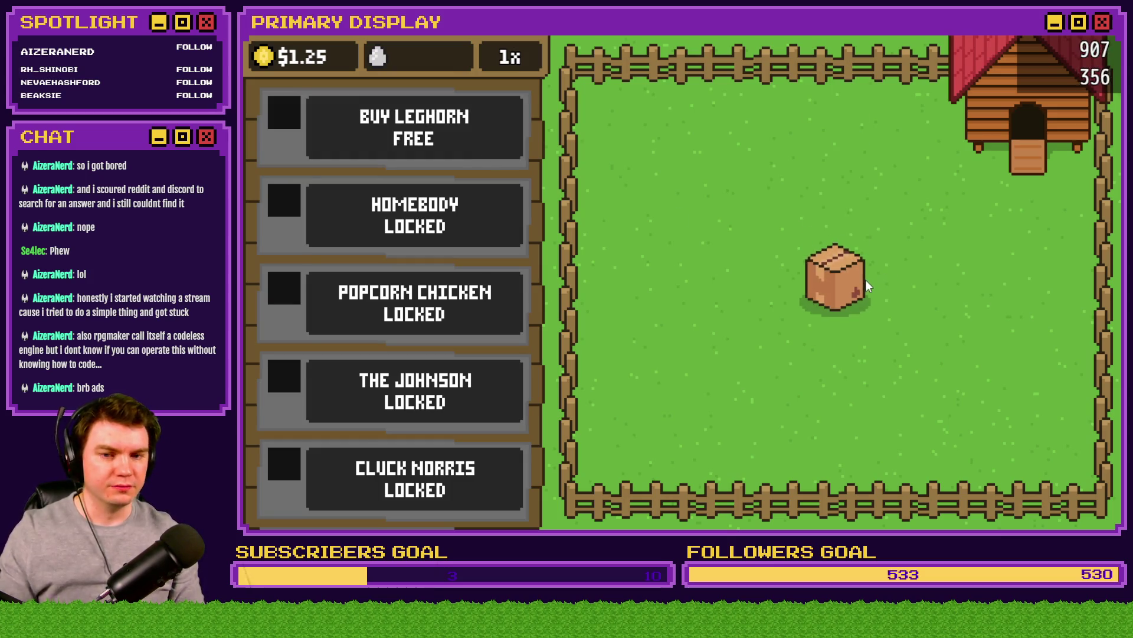
left_click(854, 282)
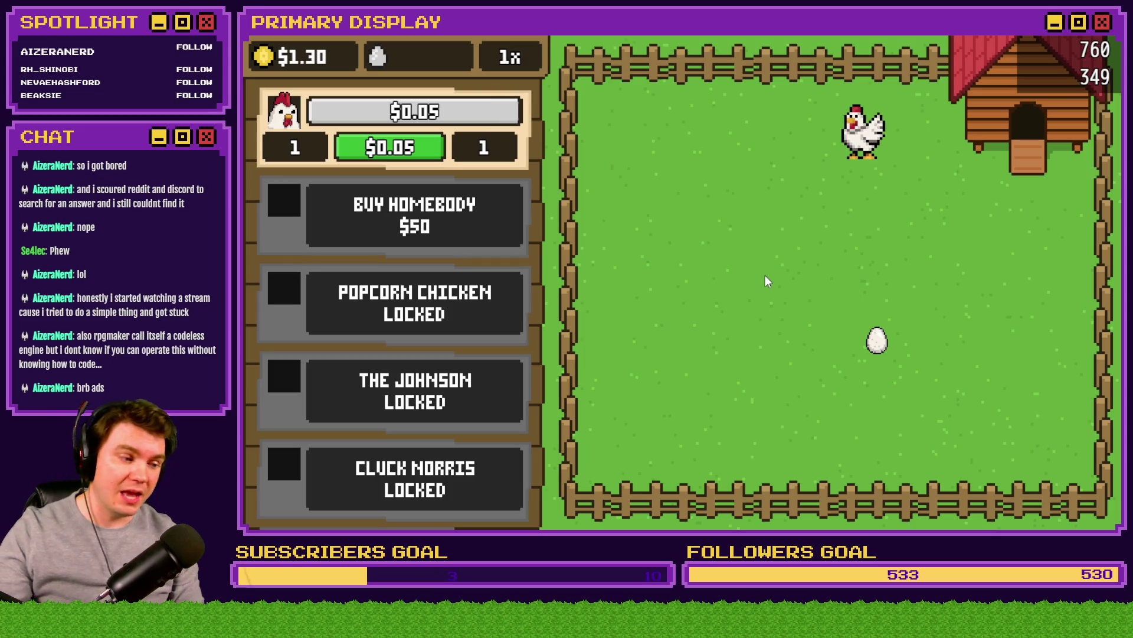
mouse_move(891, 347)
left_mouse_down()
mouse_move(876, 345)
mouse_move(877, 293)
mouse_move(784, 297)
mouse_move(907, 227)
mouse_move(809, 236)
mouse_move(876, 276)
mouse_move(785, 269)
mouse_move(787, 252)
mouse_move(925, 238)
mouse_move(930, 219)
mouse_move(751, 195)
left_mouse_up()
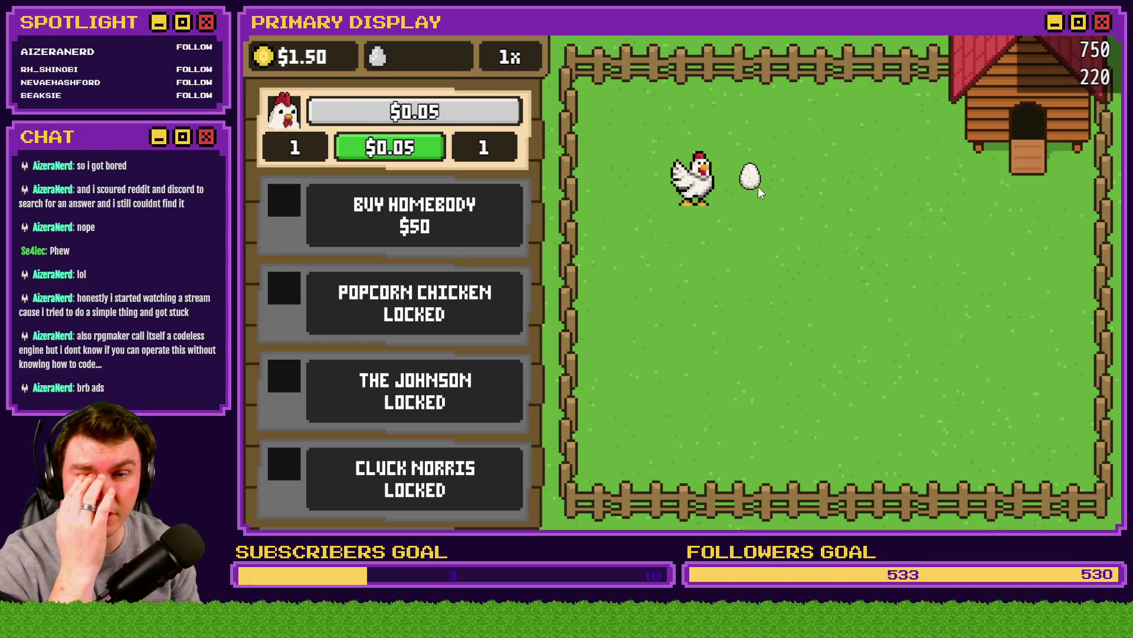
mouse_move(757, 178)
left_mouse_down()
mouse_move(893, 233)
mouse_move(968, 225)
mouse_move(973, 214)
mouse_move(854, 209)
left_mouse_up()
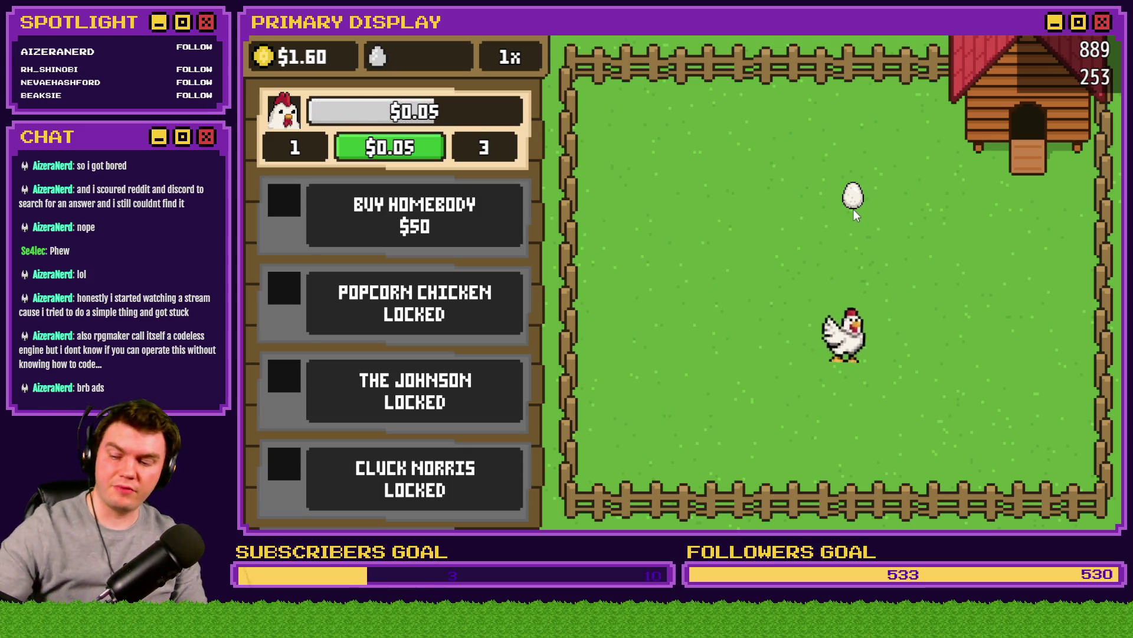
mouse_move(854, 204)
left_mouse_down()
mouse_move(857, 222)
mouse_move(784, 218)
mouse_move(964, 239)
mouse_move(758, 199)
mouse_move(813, 212)
mouse_move(897, 278)
left_mouse_up()
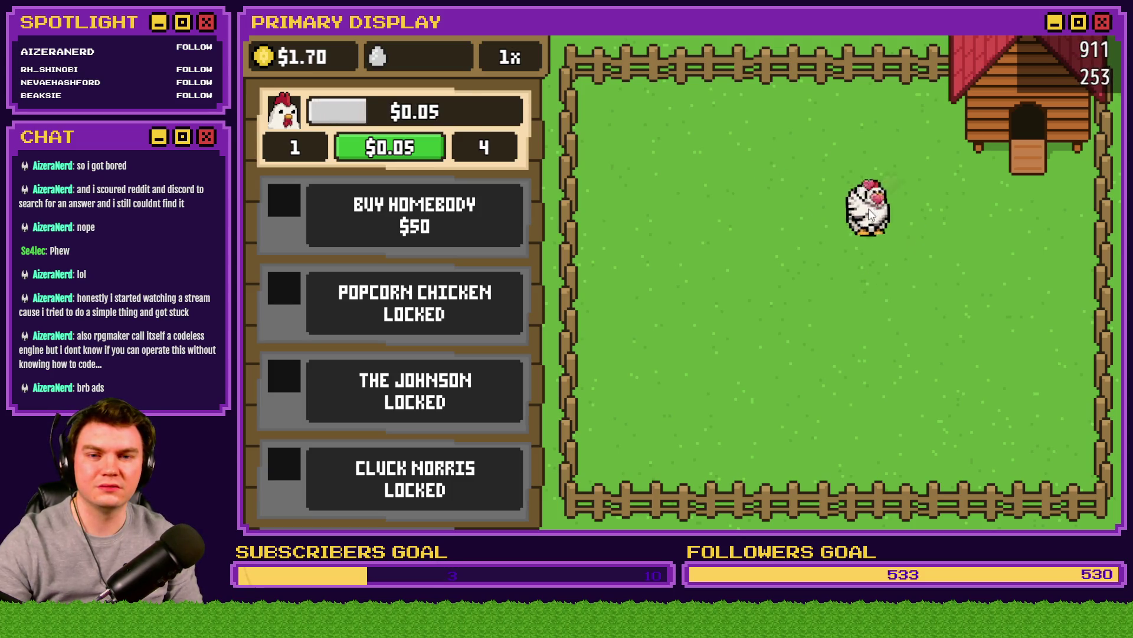
mouse_move(833, 264)
left_mouse_down()
mouse_move(772, 277)
mouse_move(743, 239)
left_mouse_up()
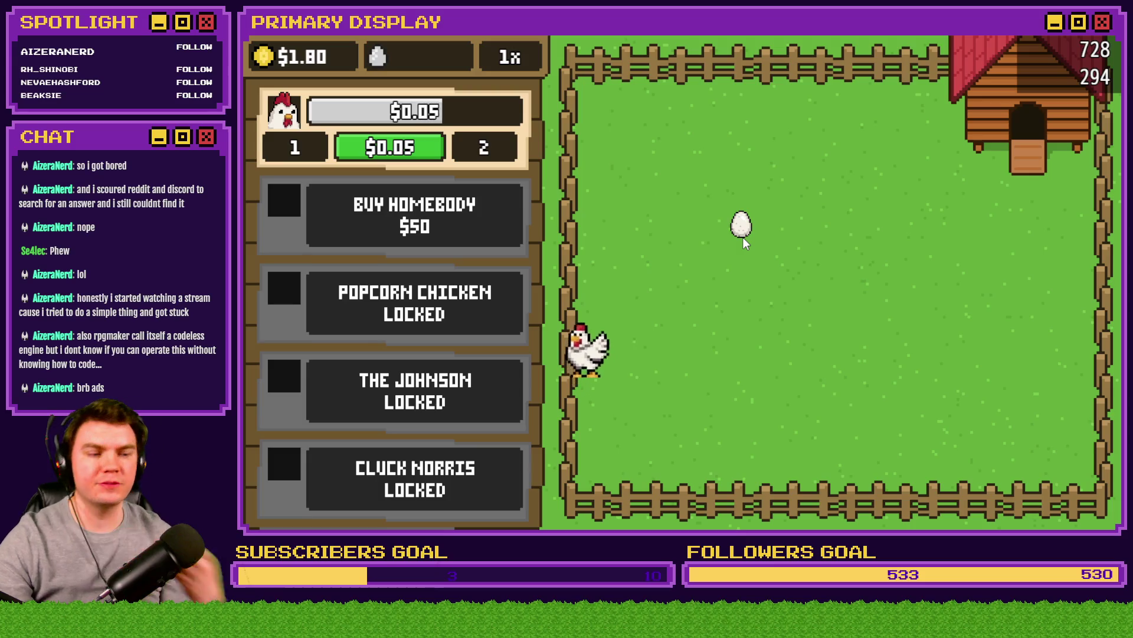
key("F4")
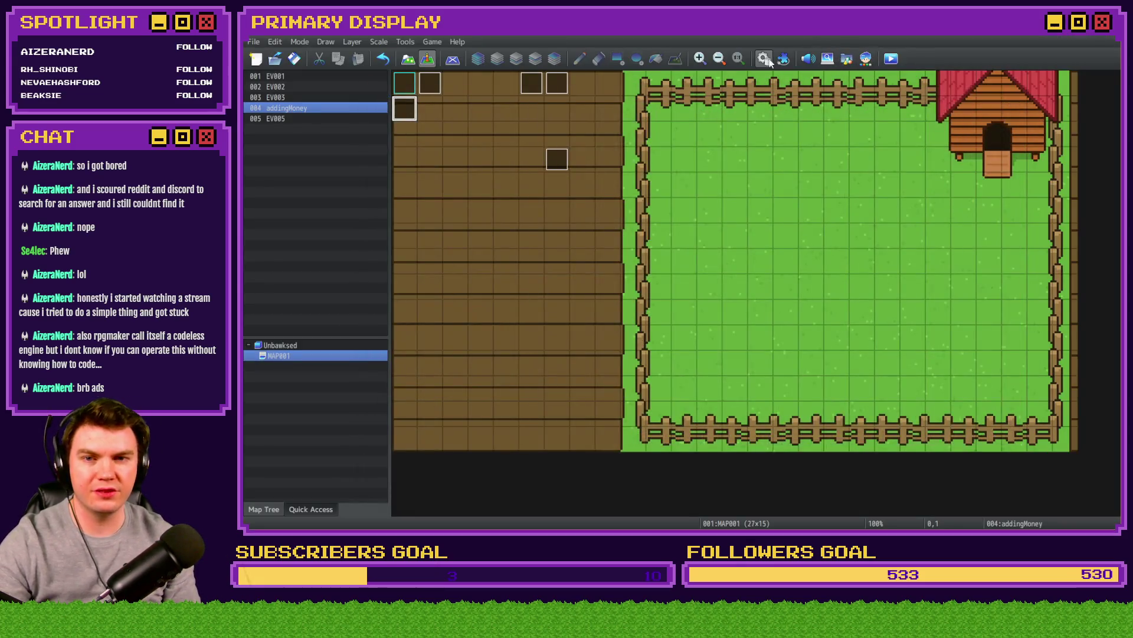
Step: Open the game database to reach the 0014 eggInteractions common event
left_click(763, 59)
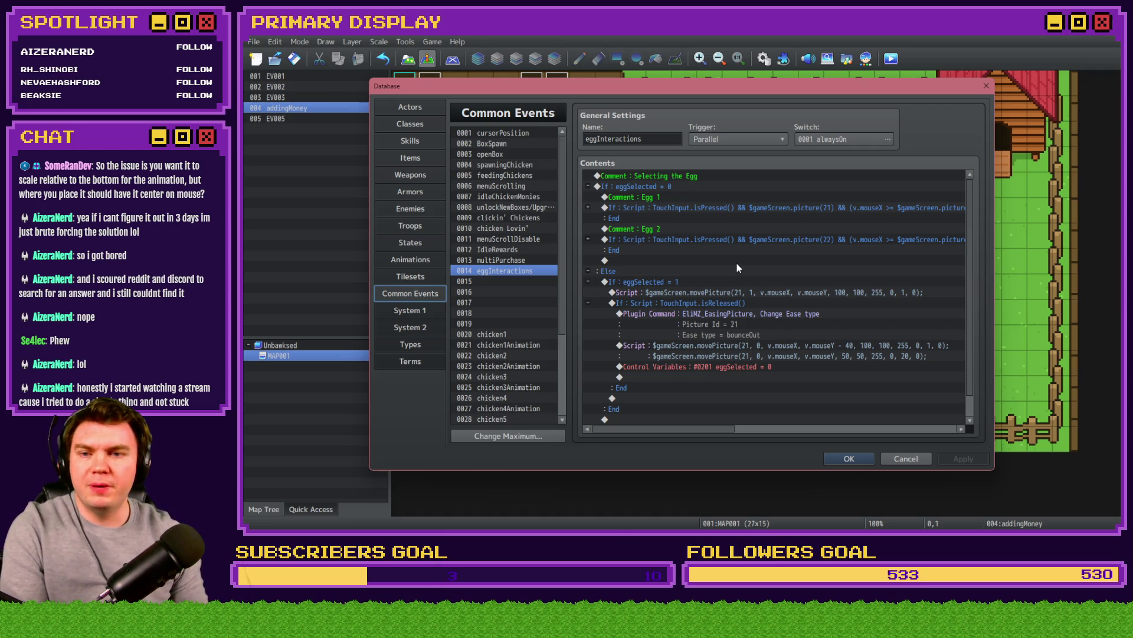
Step: Change the held-egg movePicture script to origin 0 at v.mouseY - 40
left_click(588, 207)
left_click(696, 249)
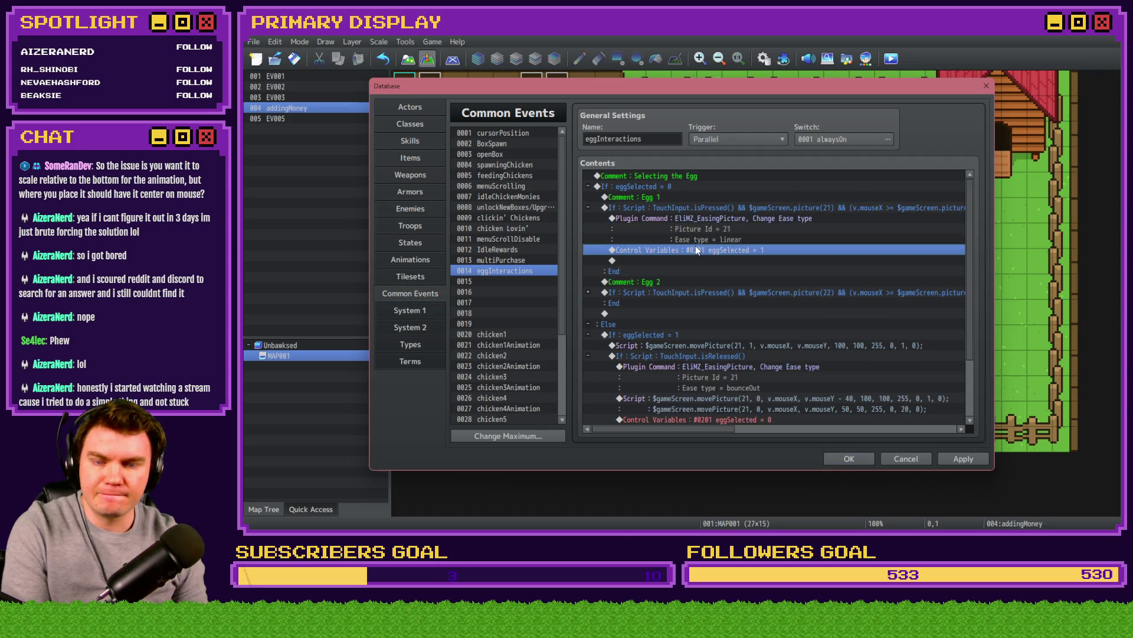
left_click(588, 206)
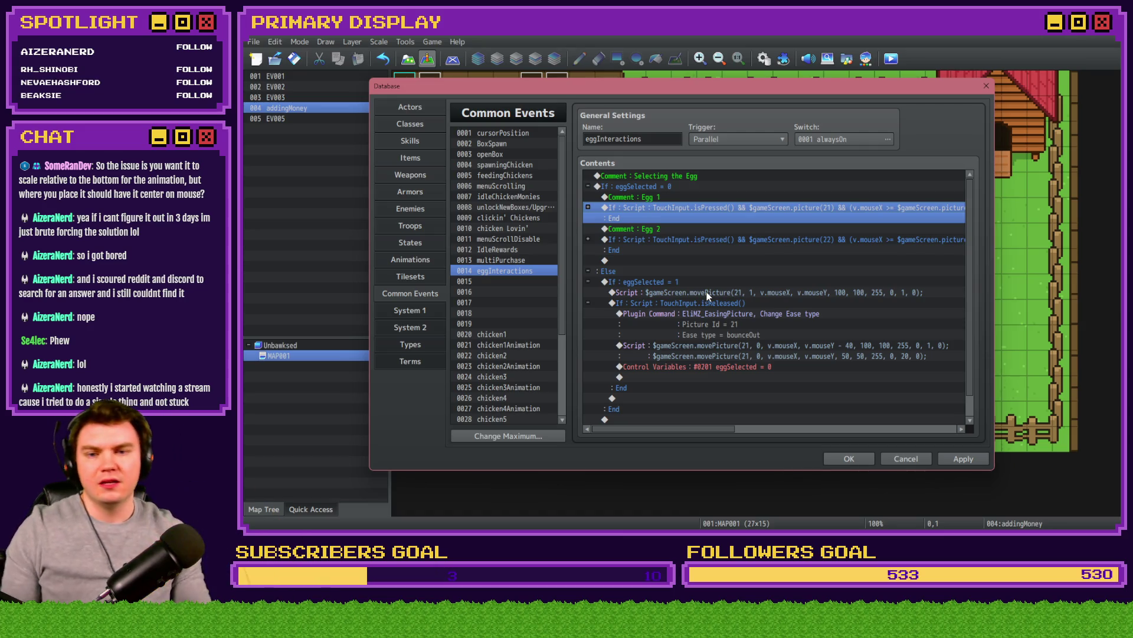
double_click(706, 292)
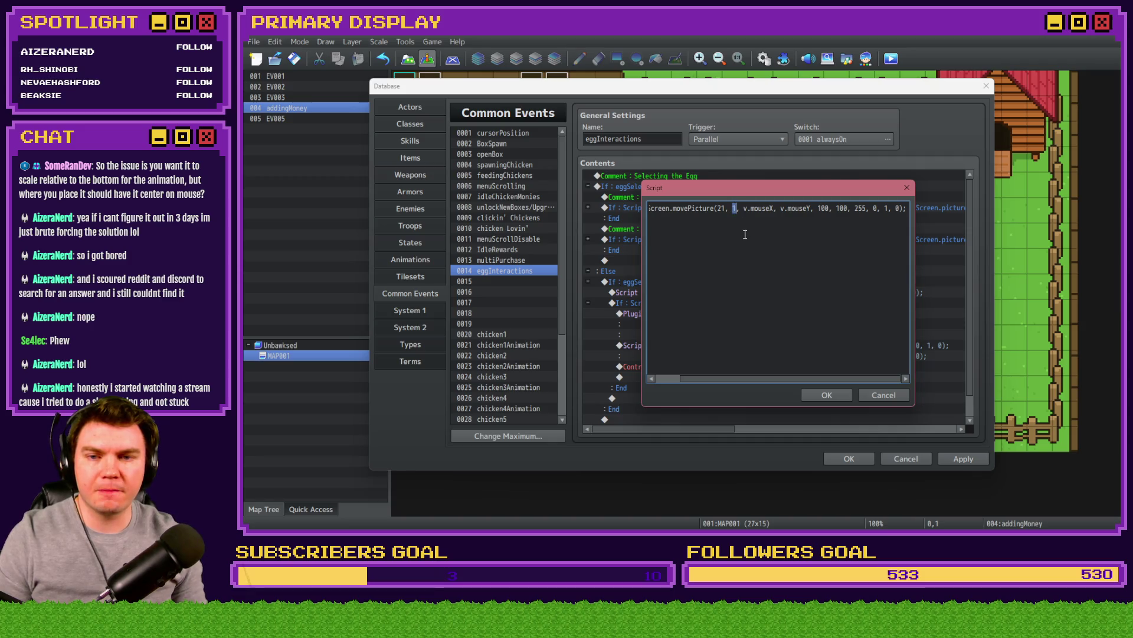
type("0")
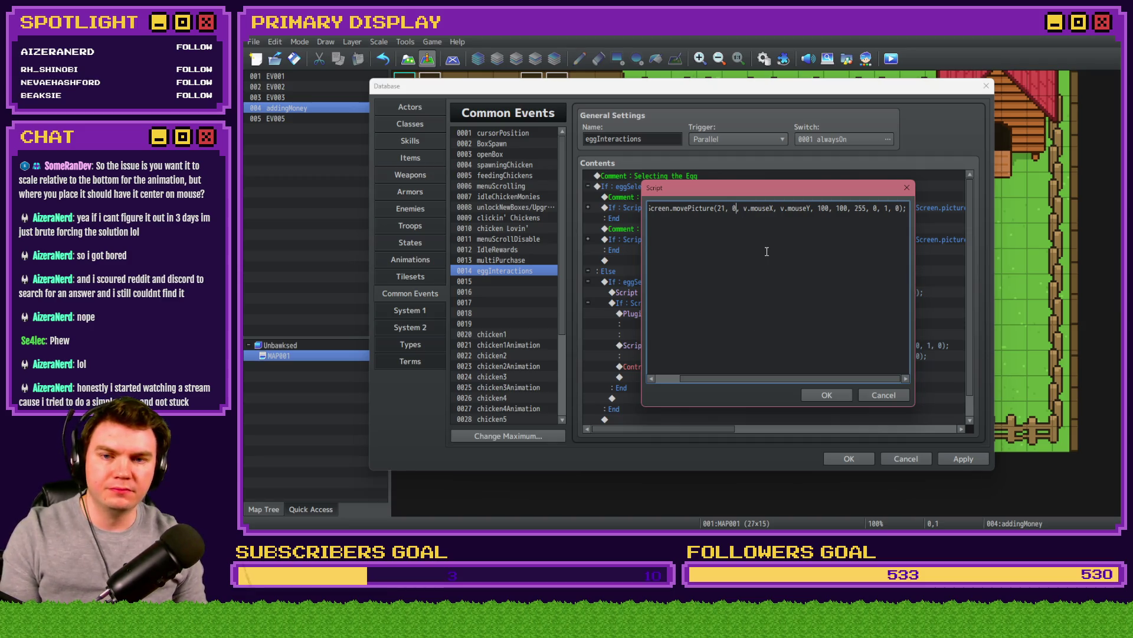
left_click(810, 208)
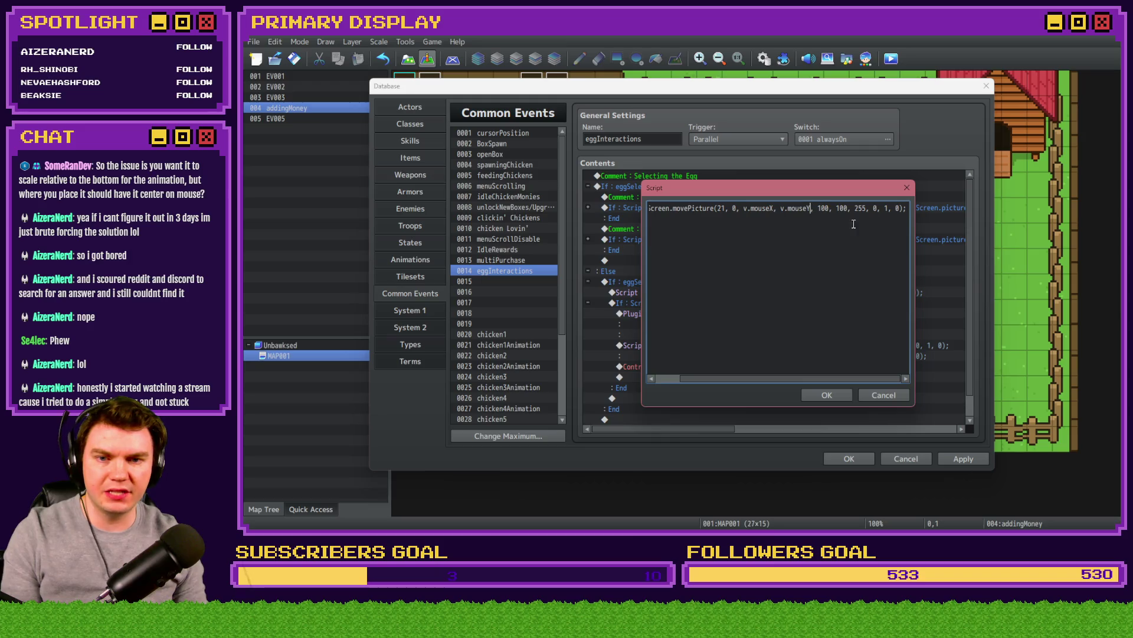
type("- 40")
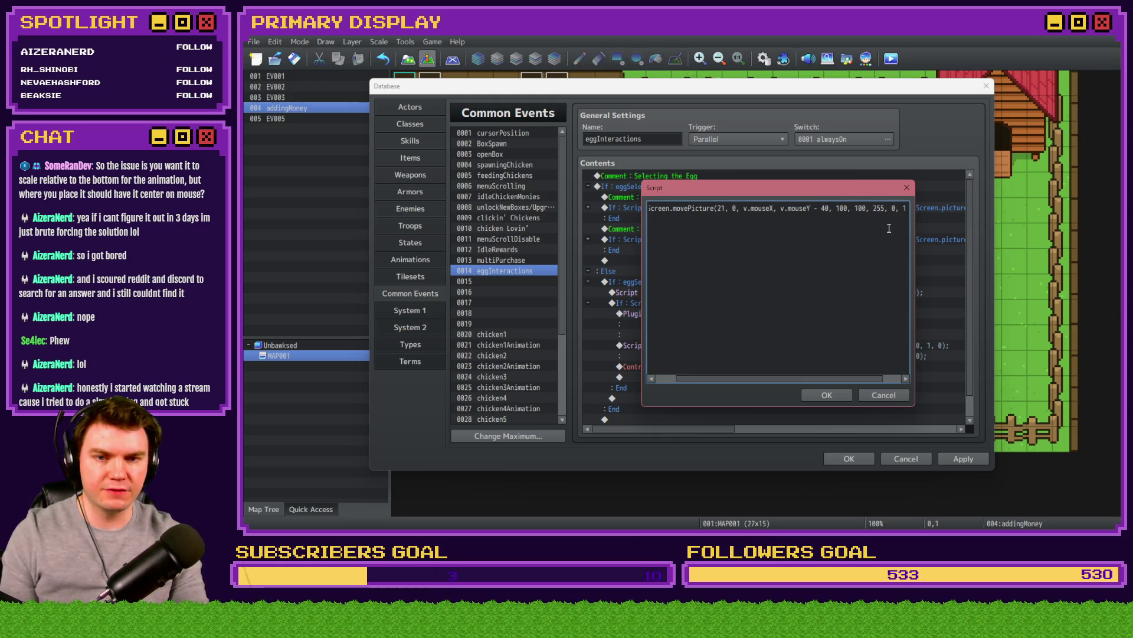
left_click(827, 395)
Step: Cut the release script down to its single shrink movePicture line
left_click(764, 353)
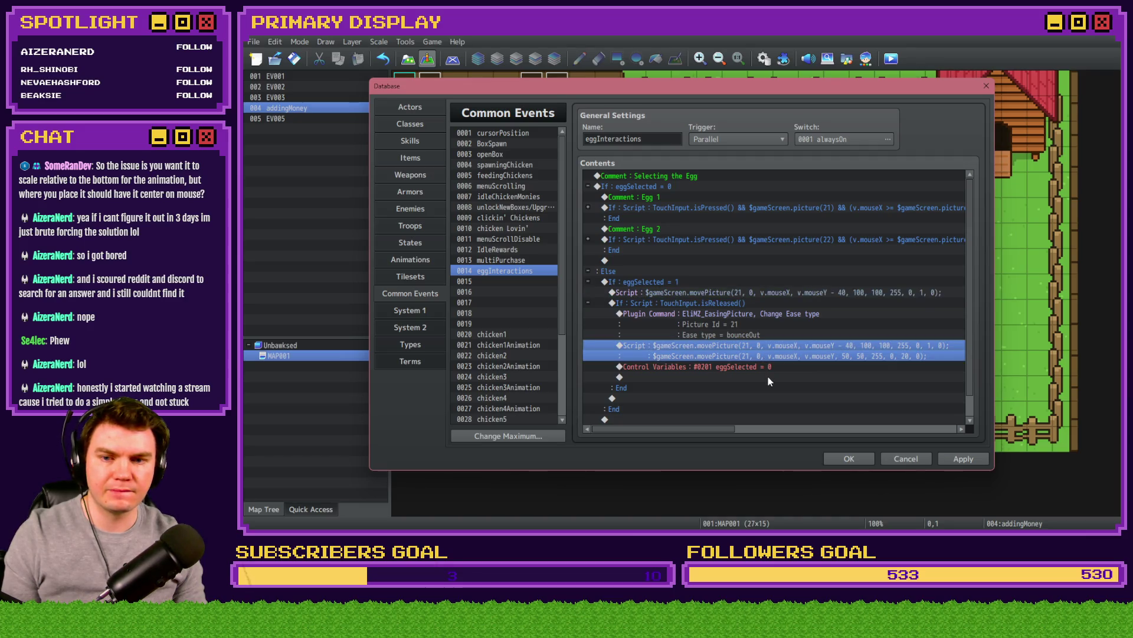
key("Return")
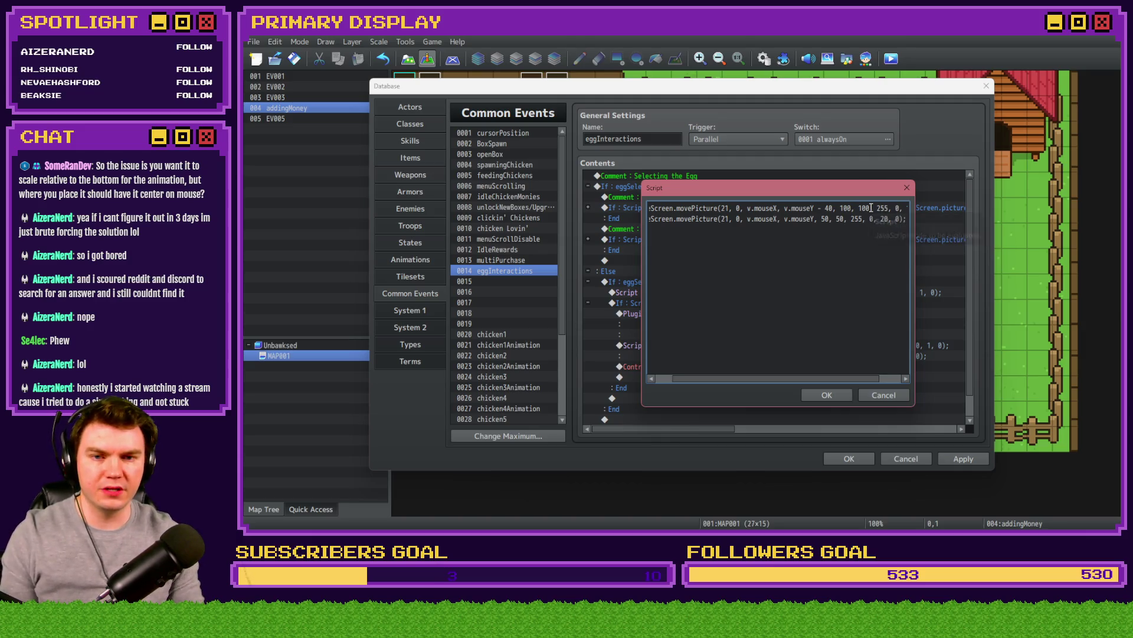
key("End")
key("Home")
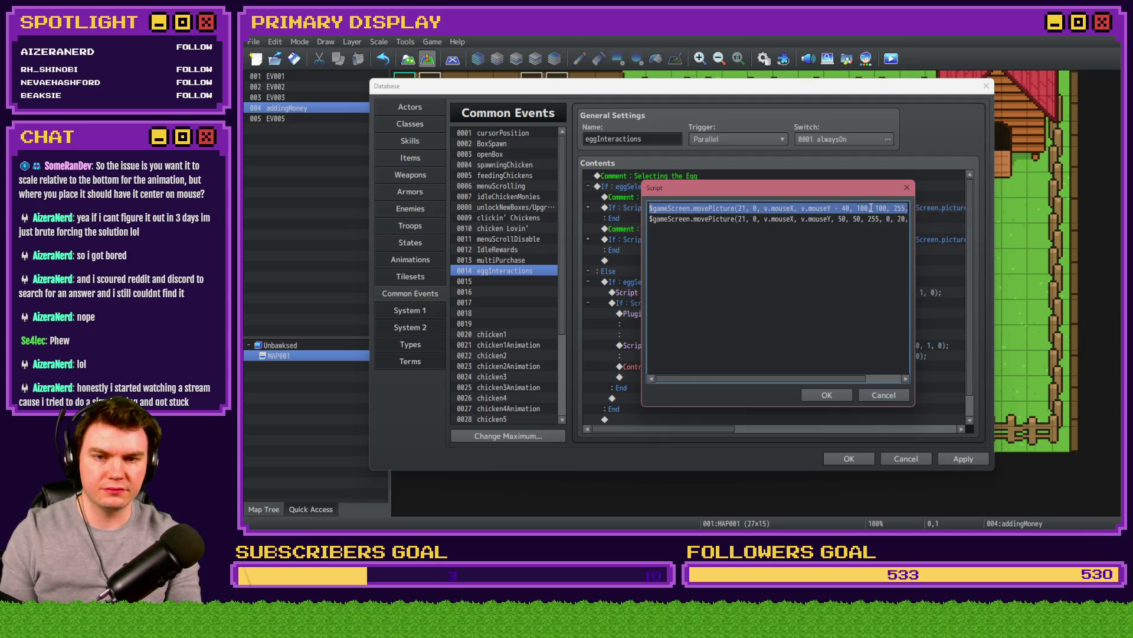
key("Escape")
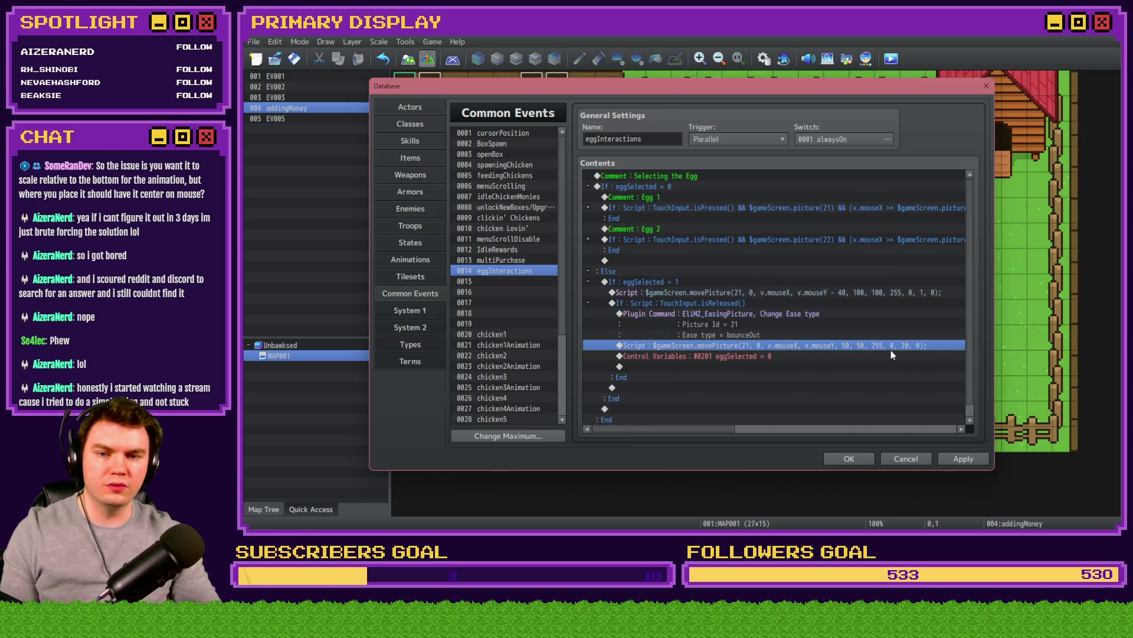
left_click(802, 327)
Step: Close the database and save the project to launch a playtest
left_click(797, 345)
left_click(844, 457)
left_click(890, 59)
left_click(676, 295)
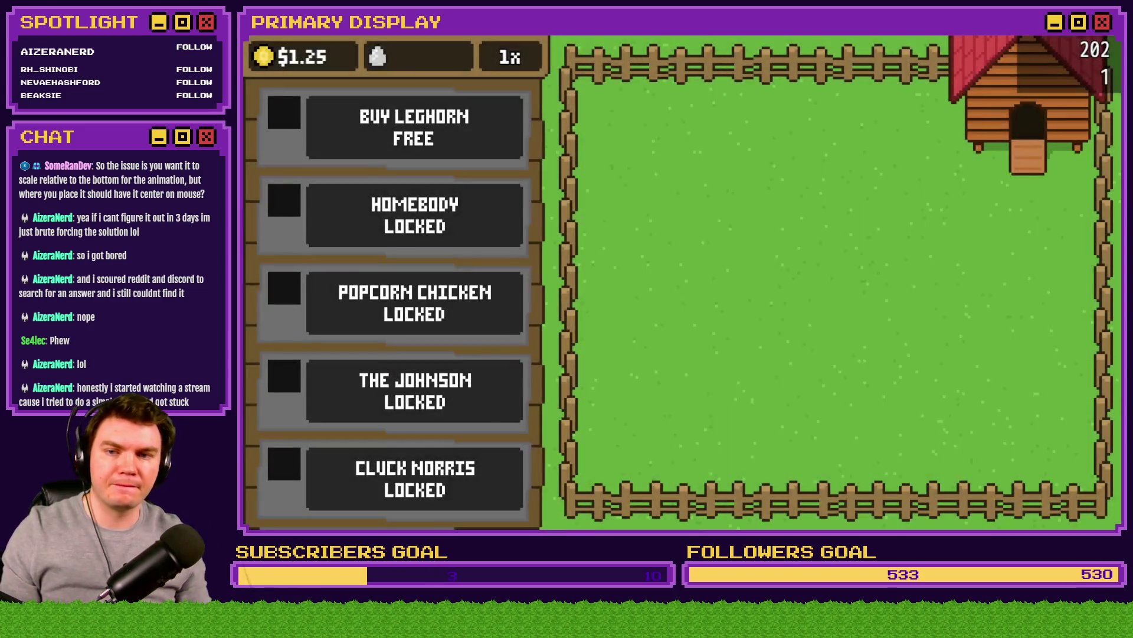
Step: Buy the free Leghorn, open its crate, drag an egg, then return to the database
left_click(413, 126)
left_click(831, 287)
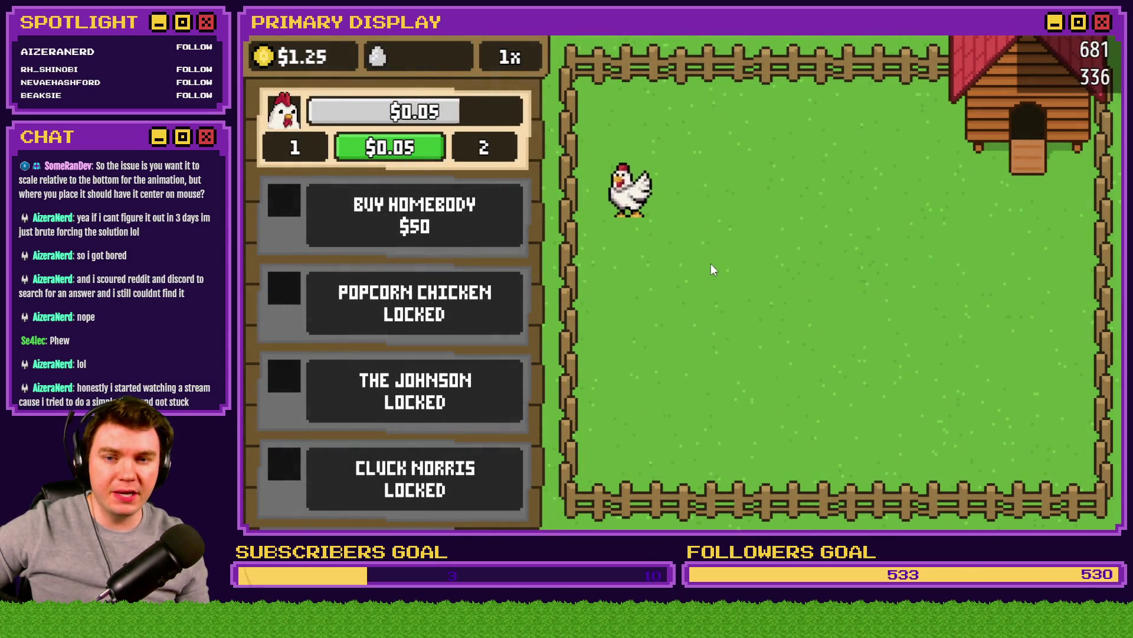
left_click_drag(638, 204, 684, 221)
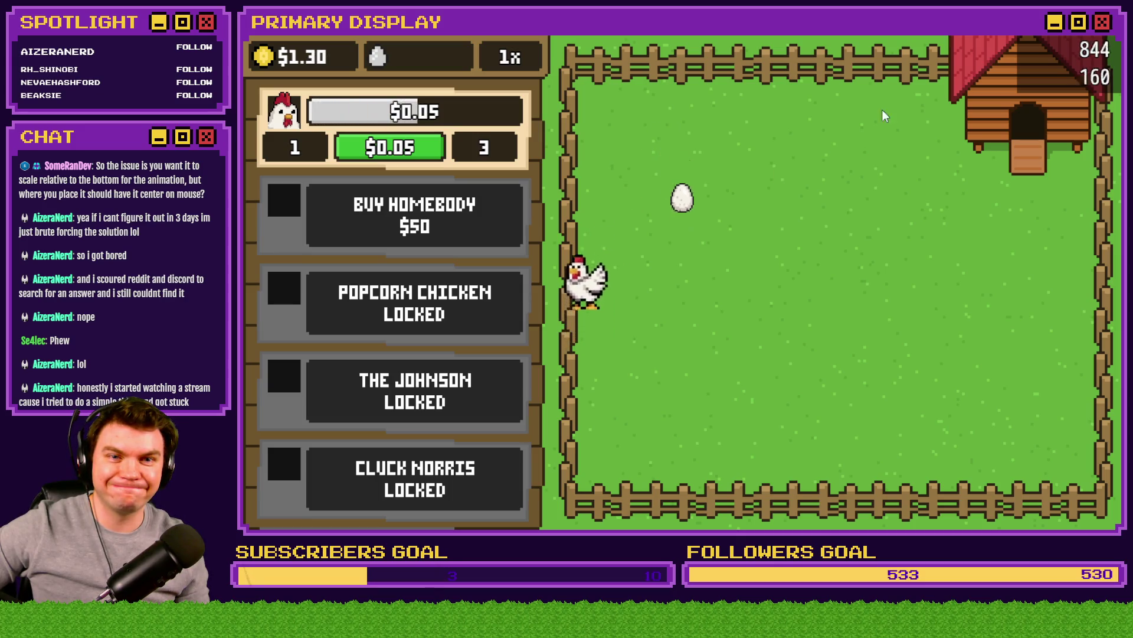
key("alt+F4")
left_click(764, 60)
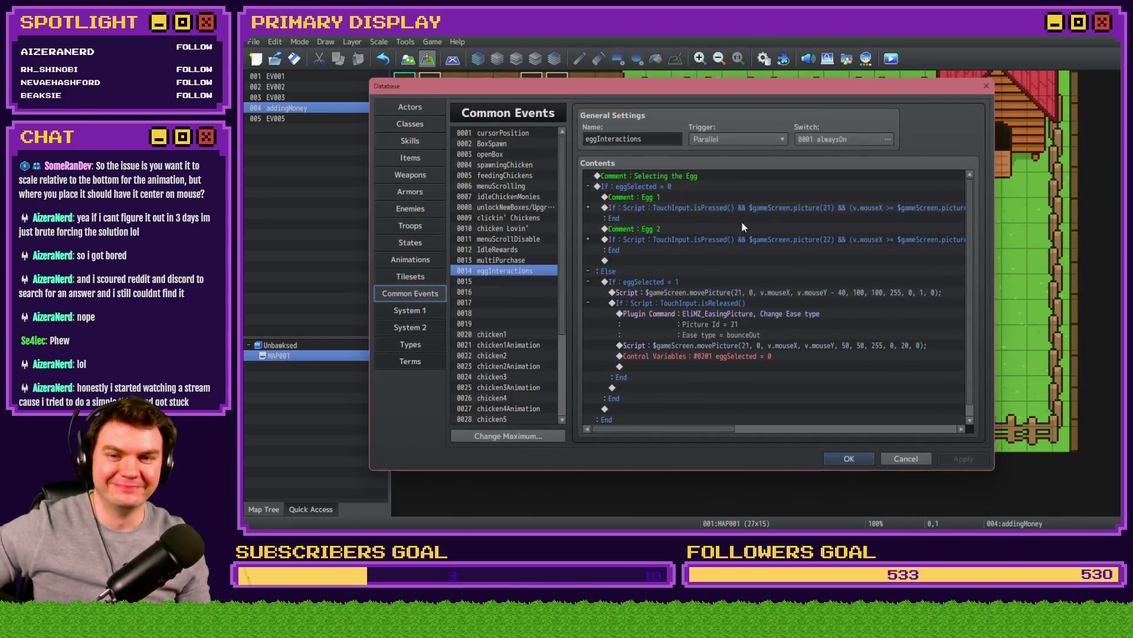
Step: Change the held-egg offset to v.mouseY + 40 and save the project for a playtest
double_click(750, 292)
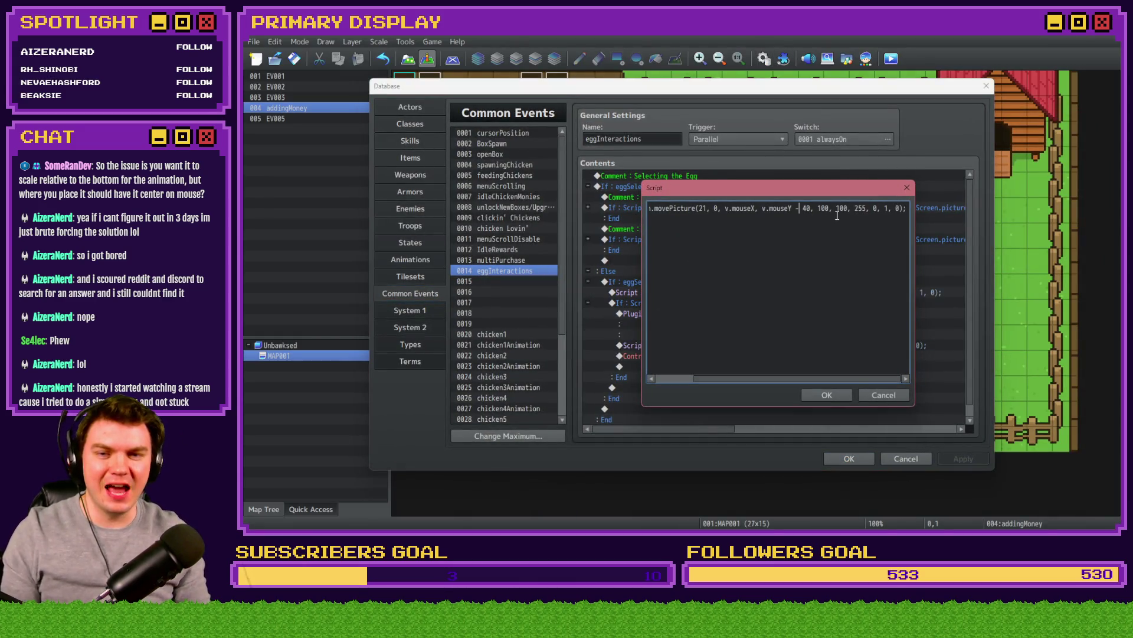
key("BackSpace")
type("+")
left_click(826, 394)
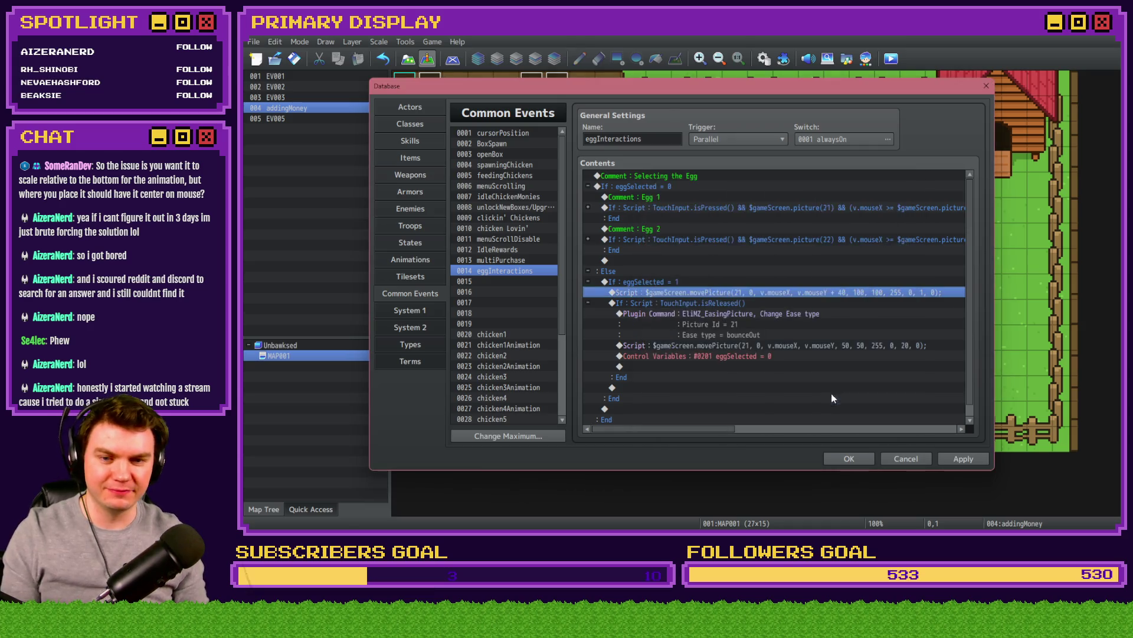
left_click(844, 458)
left_click(891, 58)
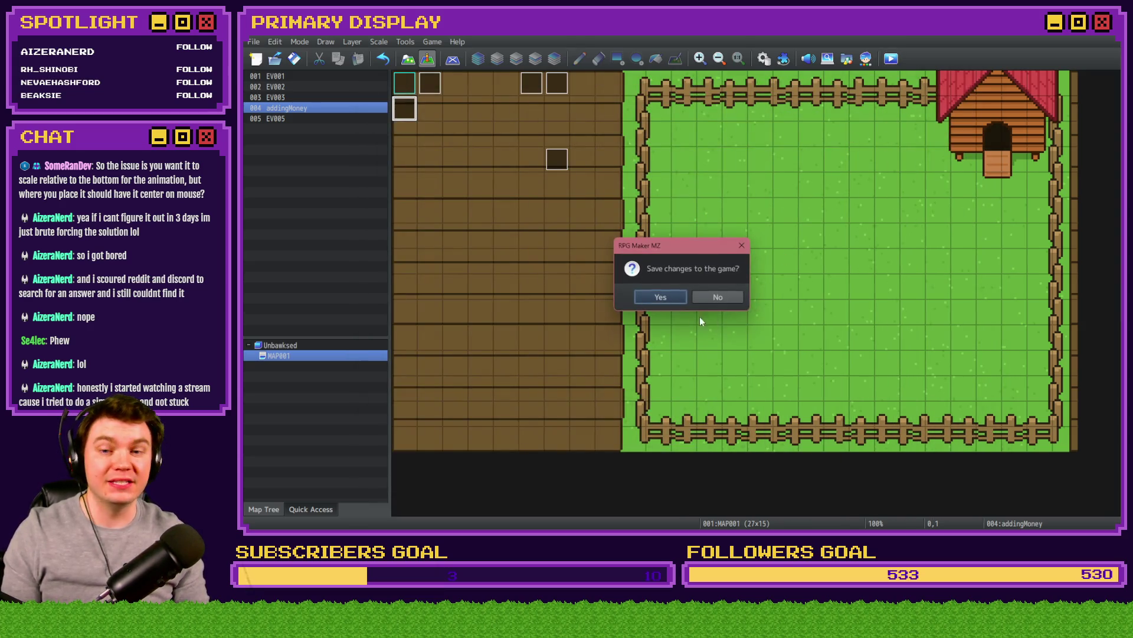
left_click(668, 299)
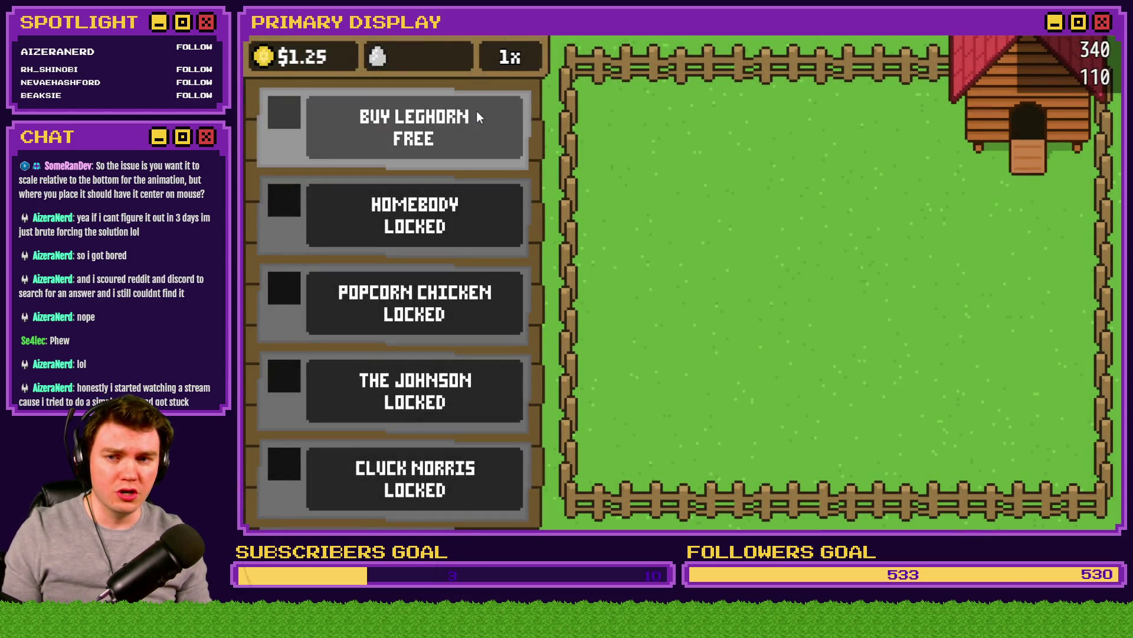
Step: Buy a Leghorn, release it from the crate, and drag its eggs around the pen
left_click(484, 121)
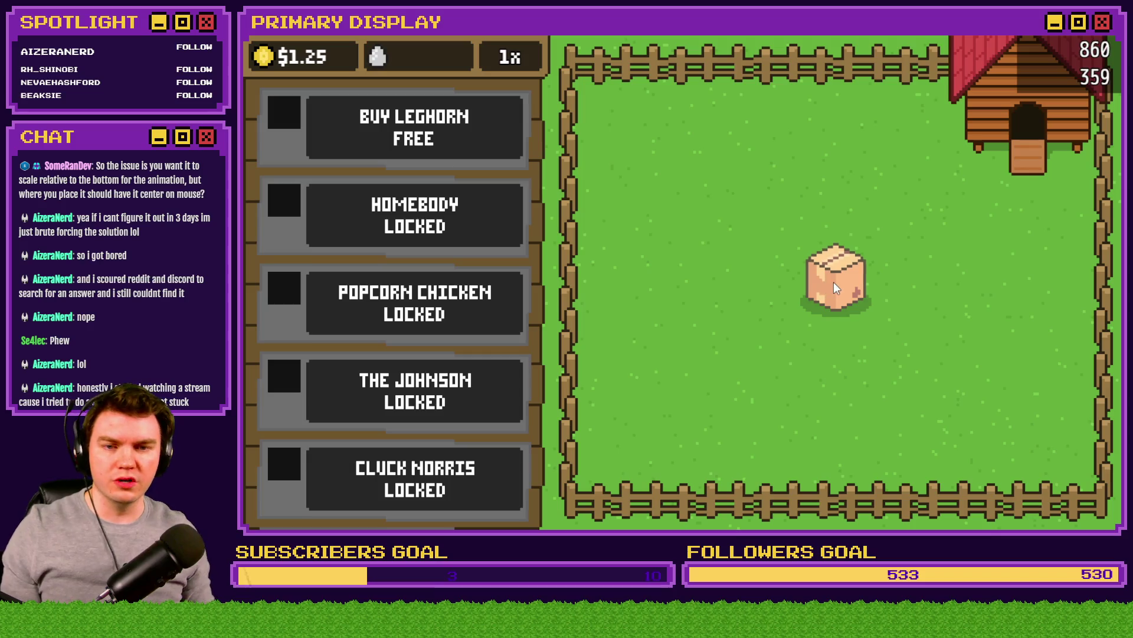
left_click(834, 290)
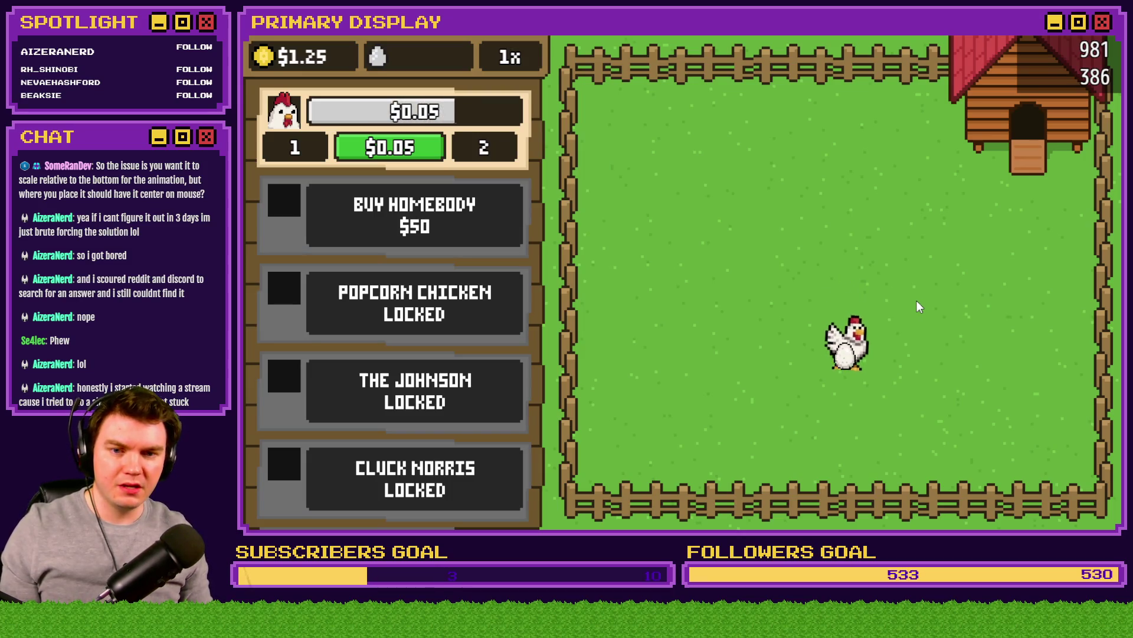
mouse_move(846, 359)
left_mouse_down()
mouse_move(811, 307)
mouse_move(712, 238)
mouse_move(751, 195)
mouse_move(901, 235)
mouse_move(723, 317)
mouse_move(686, 297)
mouse_move(873, 212)
mouse_move(910, 226)
mouse_move(873, 212)
mouse_move(844, 237)
mouse_move(1010, 293)
left_mouse_up()
mouse_move(949, 259)
left_mouse_down()
mouse_move(806, 236)
mouse_move(793, 223)
mouse_move(956, 298)
mouse_move(794, 174)
mouse_move(782, 268)
mouse_move(781, 257)
mouse_move(842, 232)
mouse_move(850, 215)
mouse_move(722, 293)
mouse_move(857, 174)
left_mouse_up()
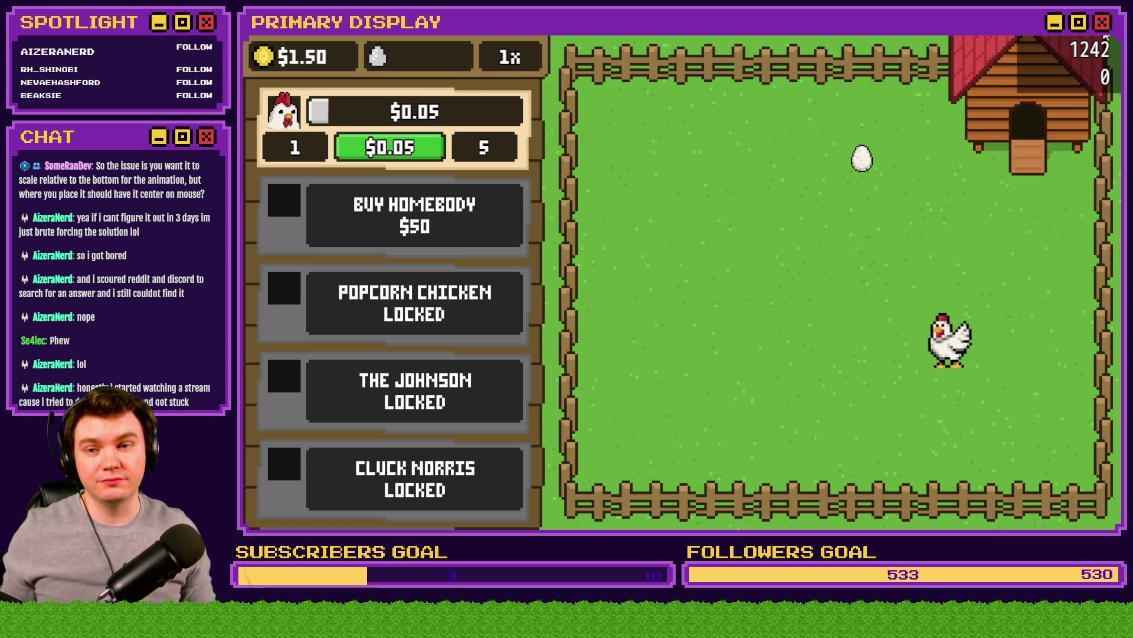
left_click(1106, 37)
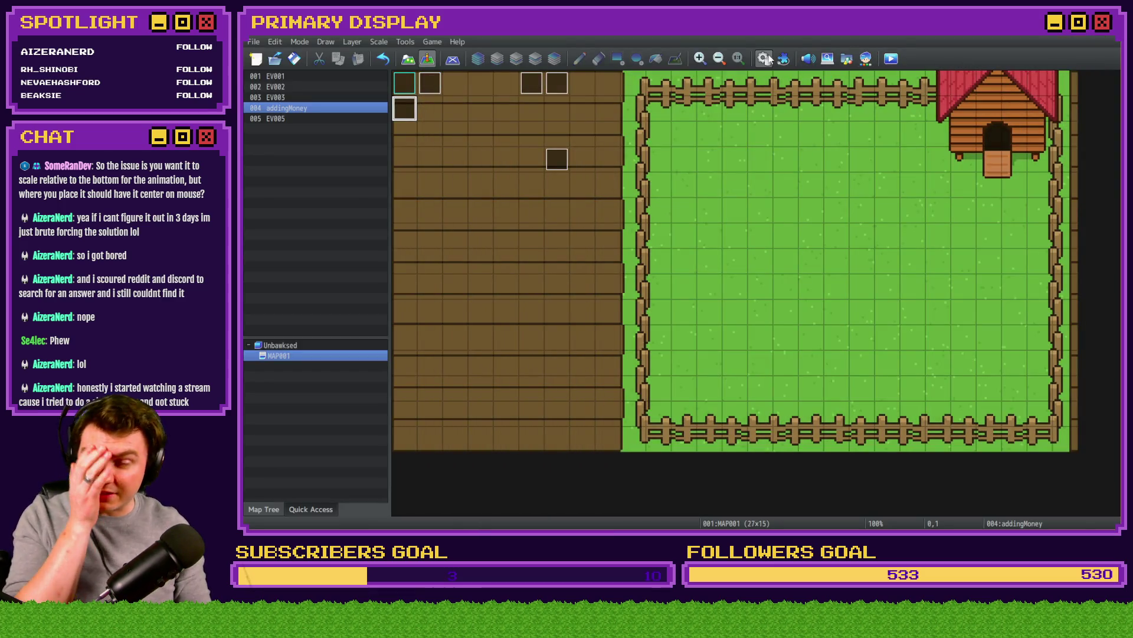
Step: In chicken Lovin', insert a Conditional Branch testing variable eggSelected ≤ 0
left_click(764, 59)
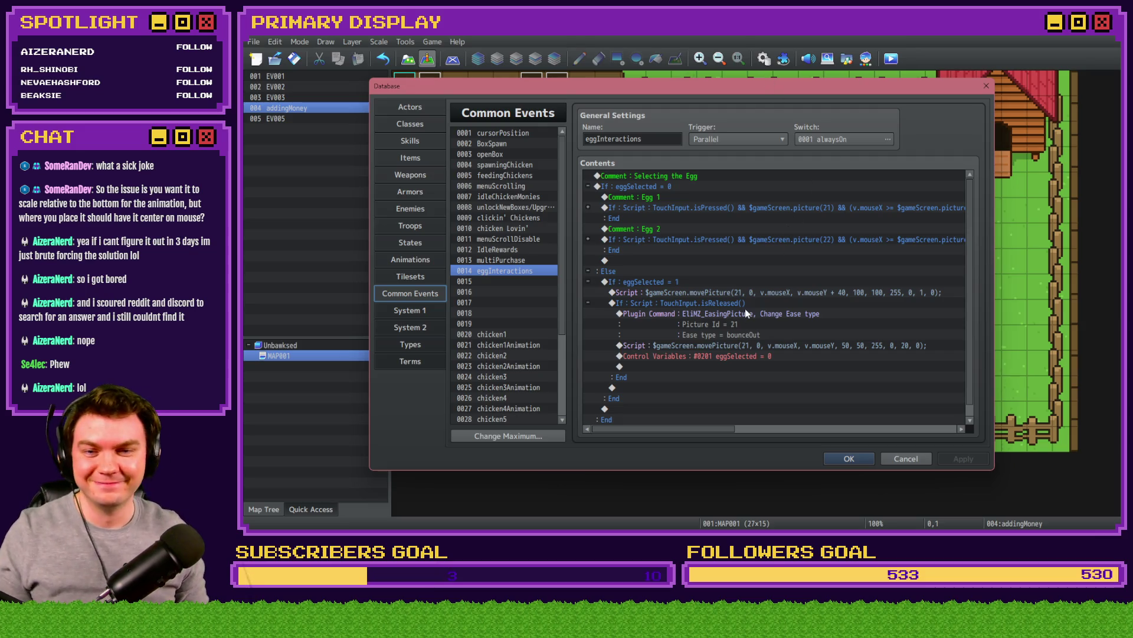
left_click(753, 292)
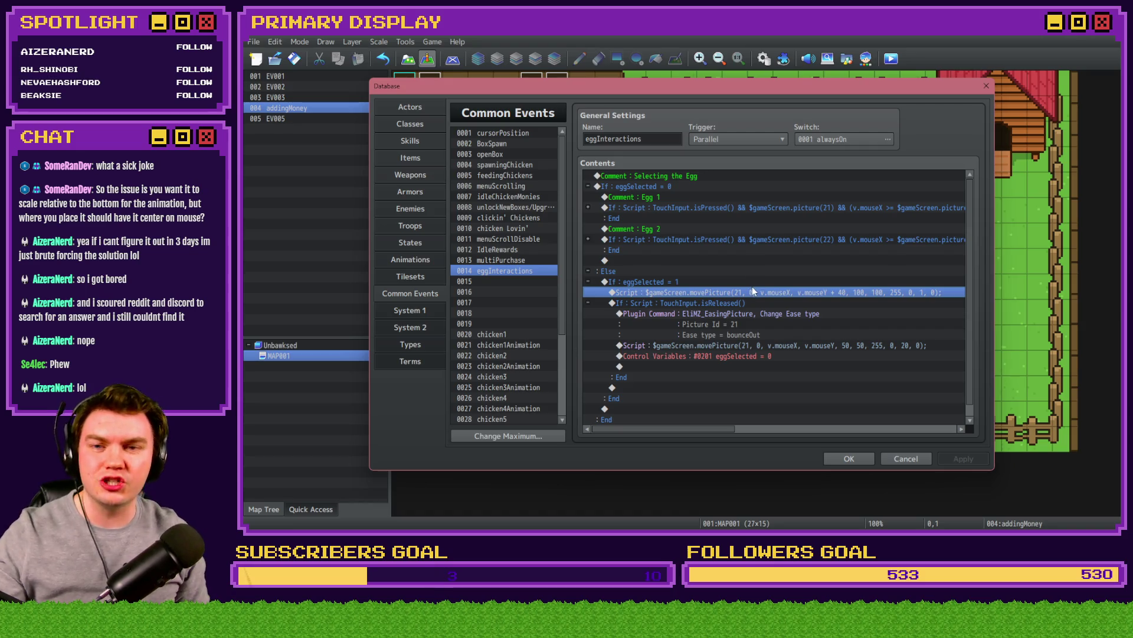
left_click(518, 230)
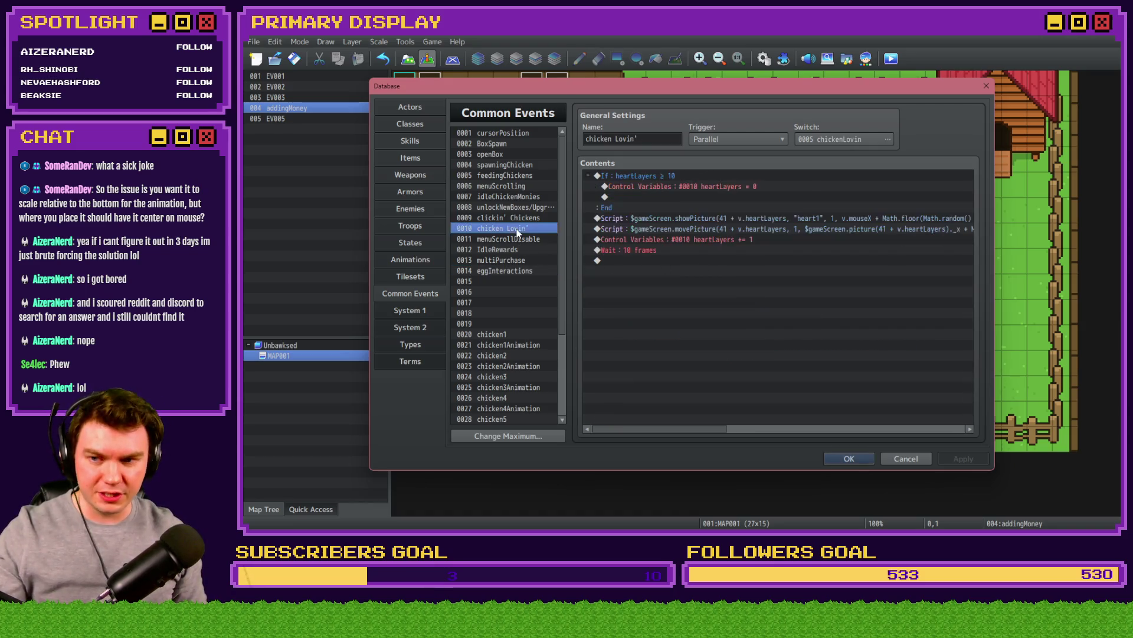
left_click(653, 184)
key("Insert")
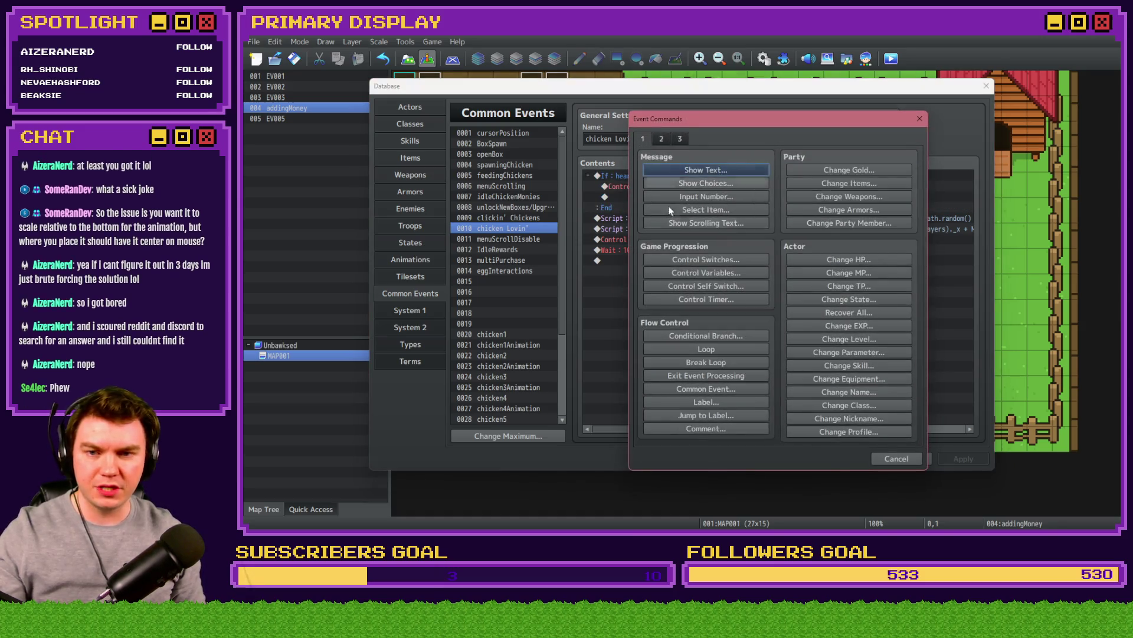
left_click(706, 336)
left_click(698, 246)
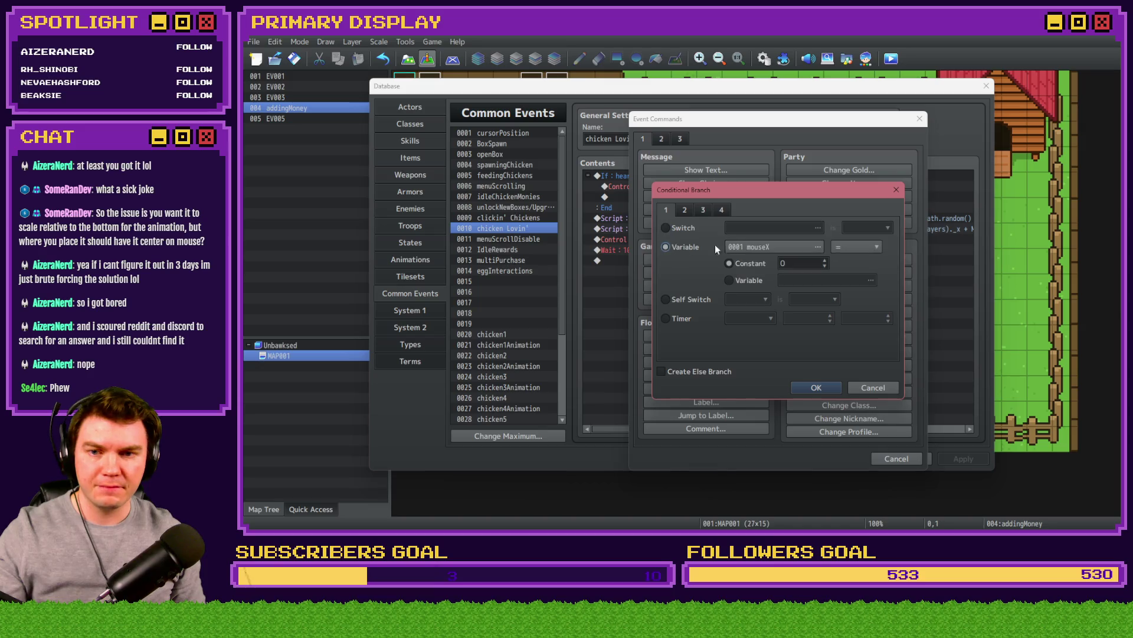
left_click(773, 247)
double_click(801, 180)
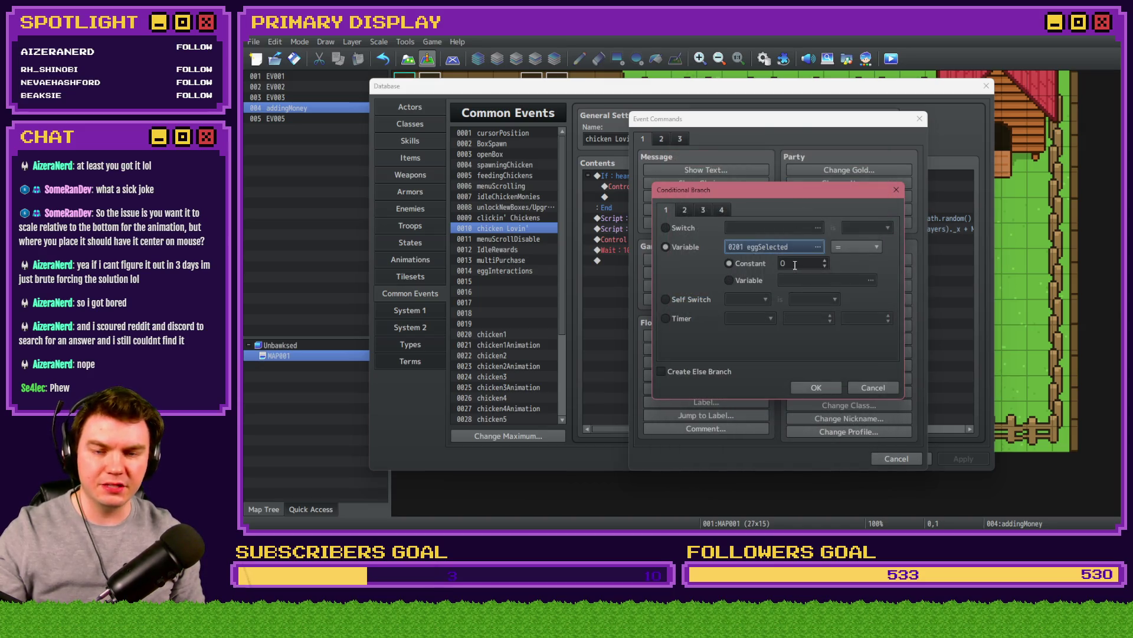
left_click(856, 247)
left_click(852, 297)
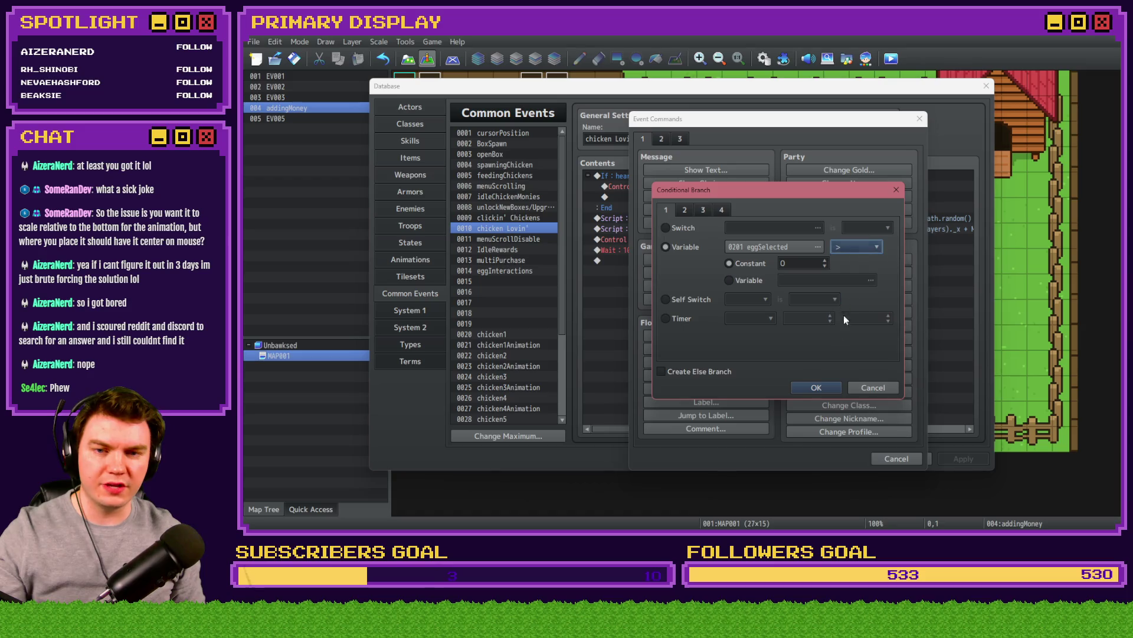
left_click(857, 246)
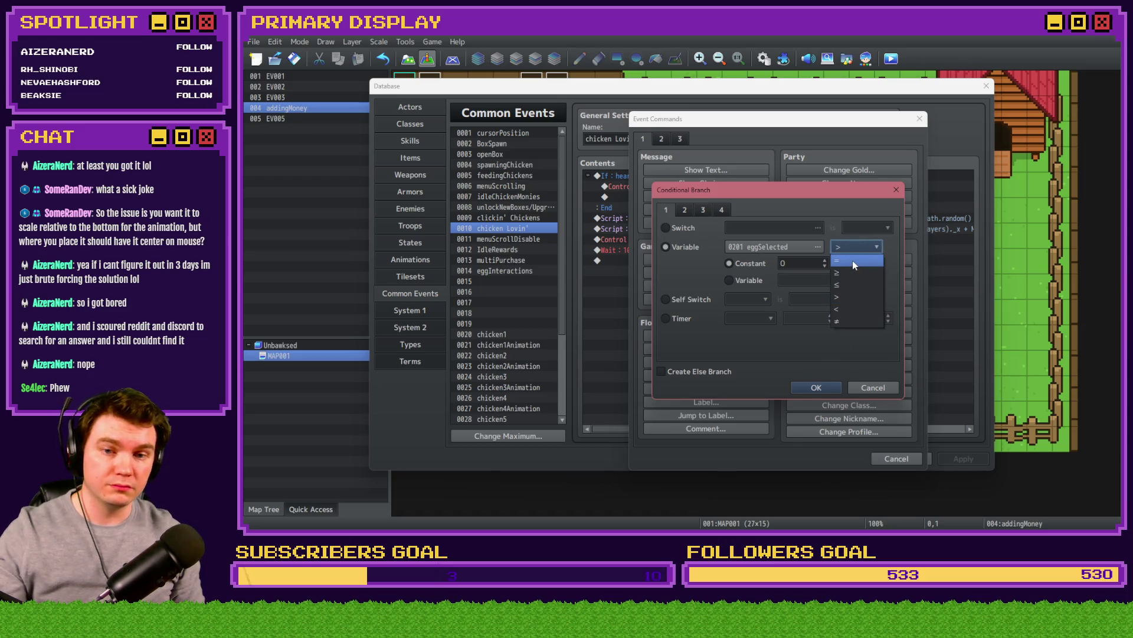
left_click(851, 285)
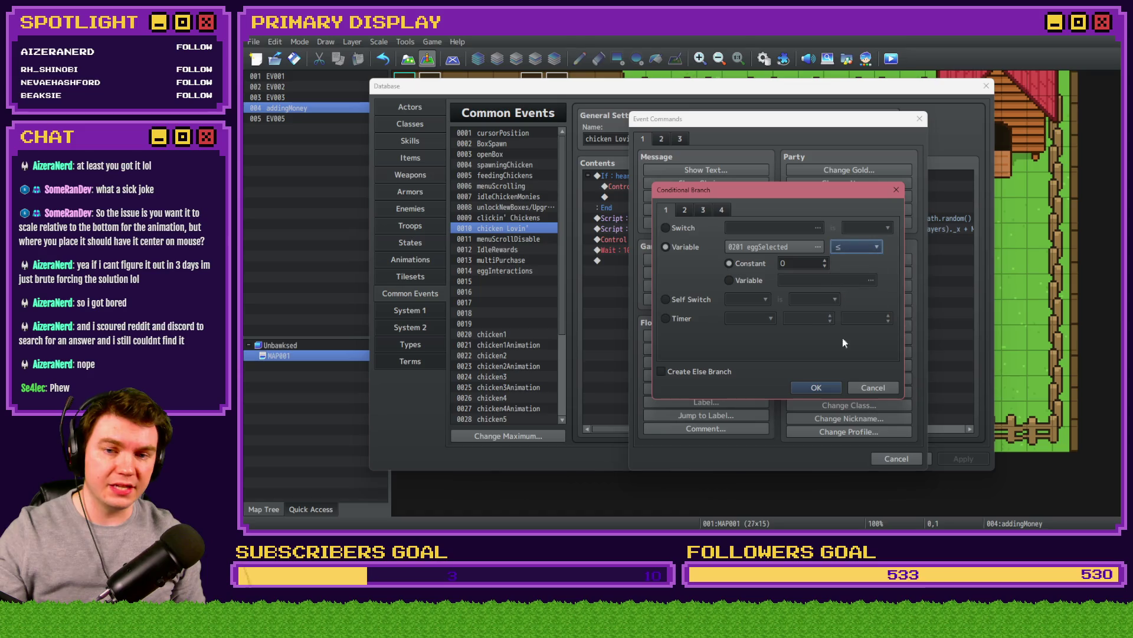
left_click(817, 389)
Step: Move the heartLayers commands through the Wait inside the eggSelected ≤ 0 branch
left_click(685, 209)
left_click(679, 278, "shift")
key("ctrl+x")
left_click(673, 187)
key("ctrl+v")
left_click(963, 459)
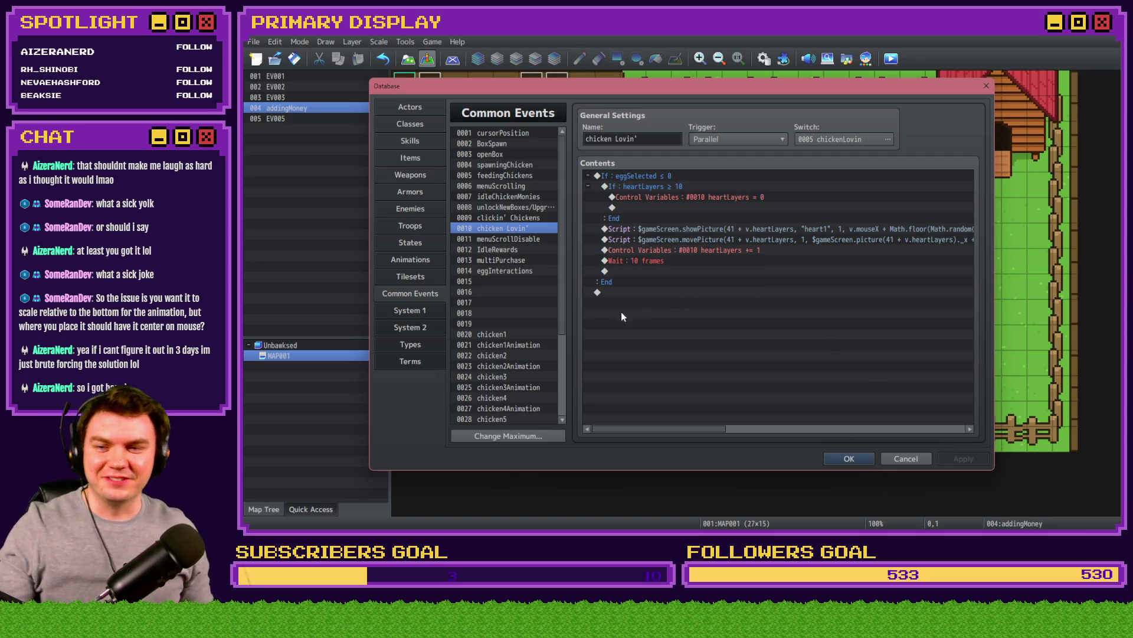
left_click(511, 271)
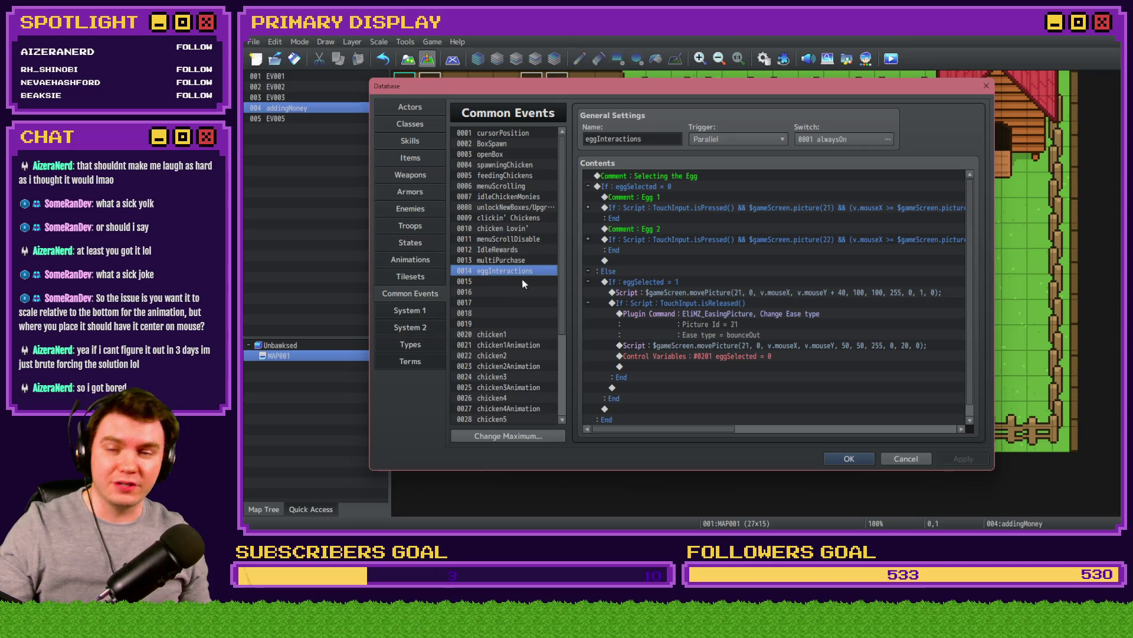
Step: Inspect the Egg 1 easing plugin command, then close the database and start a playtest
left_click(588, 209)
left_click(695, 228)
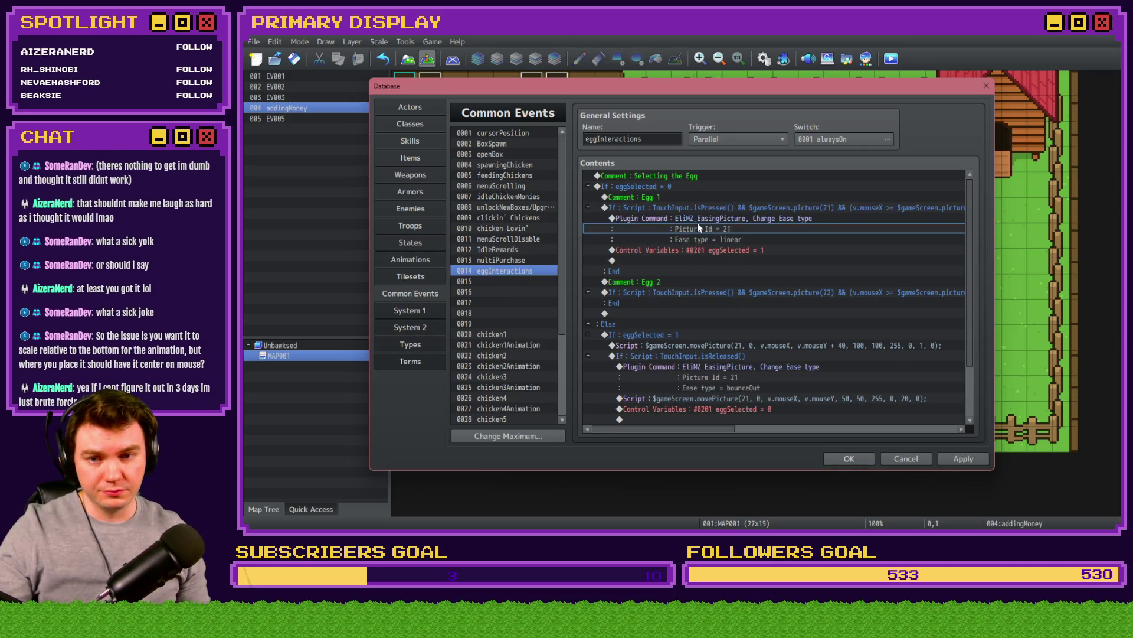
left_click(702, 210)
left_click(702, 218)
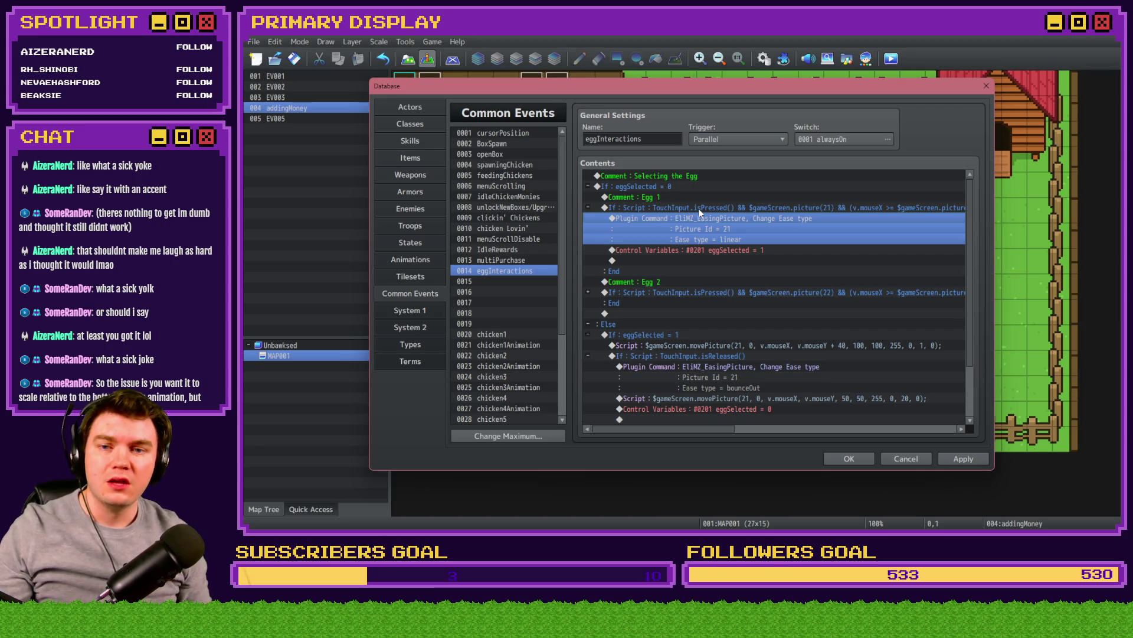
left_click(699, 208)
left_click(698, 218)
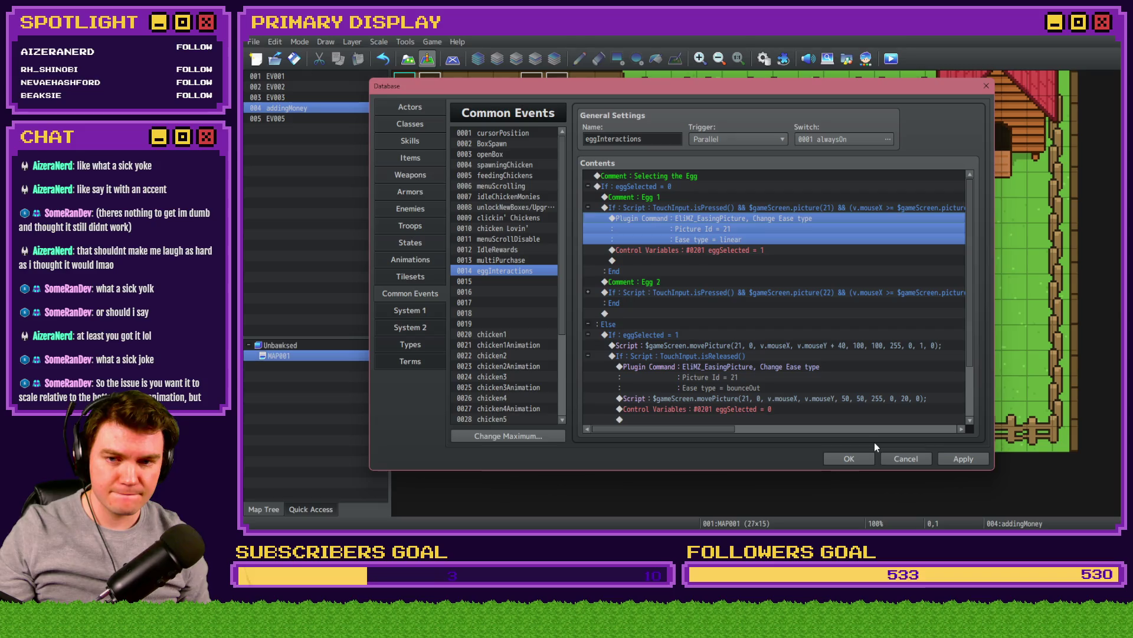
left_click(848, 458)
key("alt+F4")
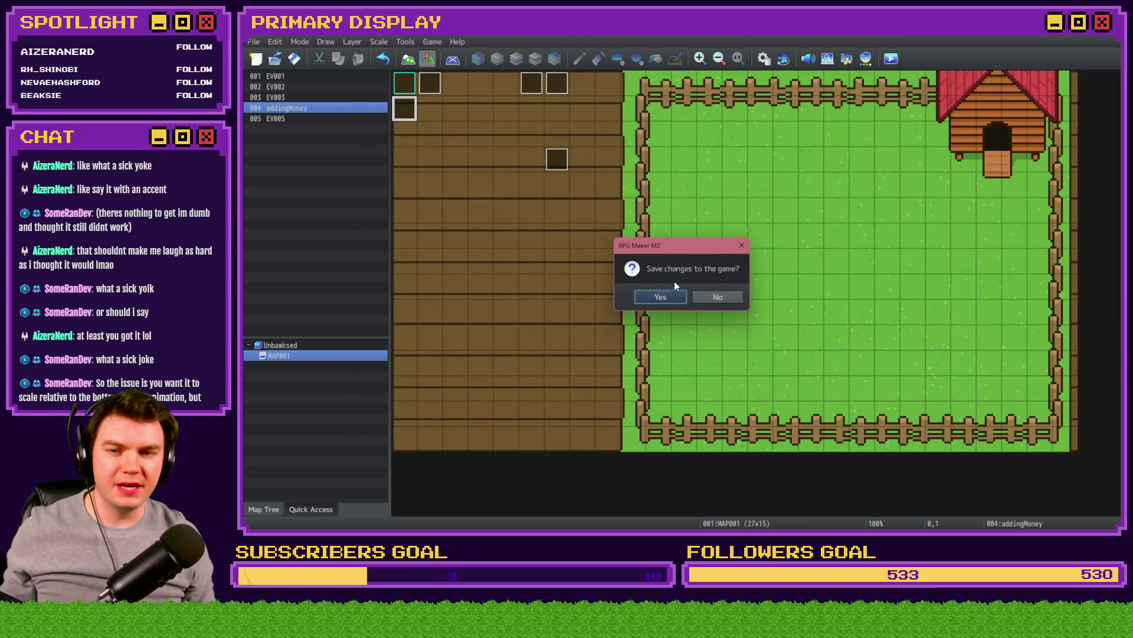
Step: Save, unlock the Leghorn from its crate, and drag its egg onto the chicken
left_click(667, 294)
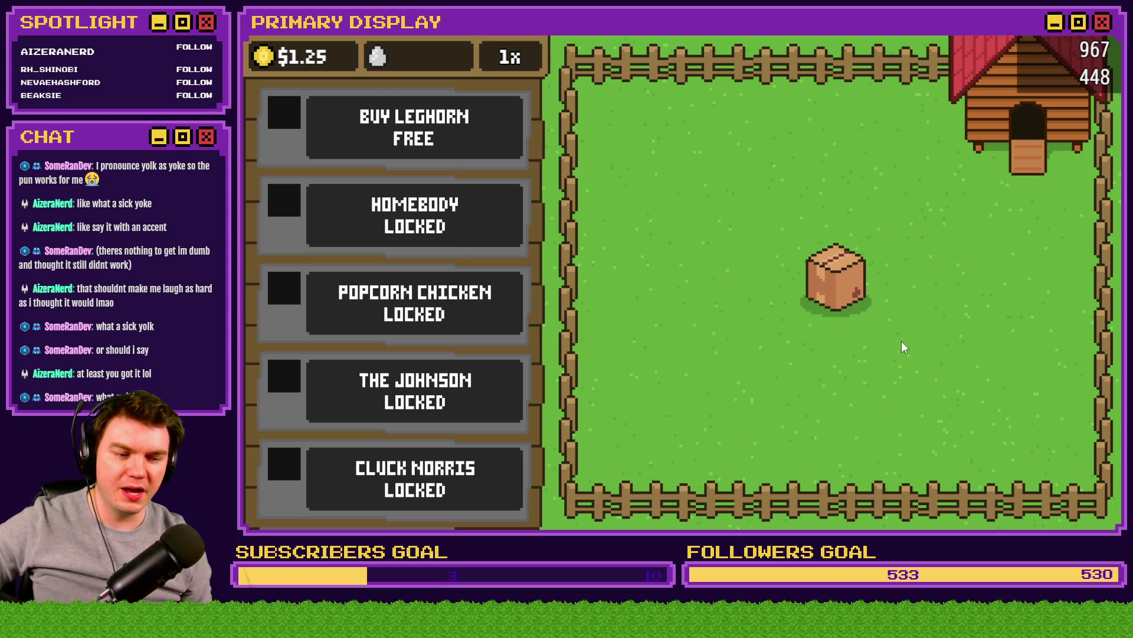
left_click(859, 299)
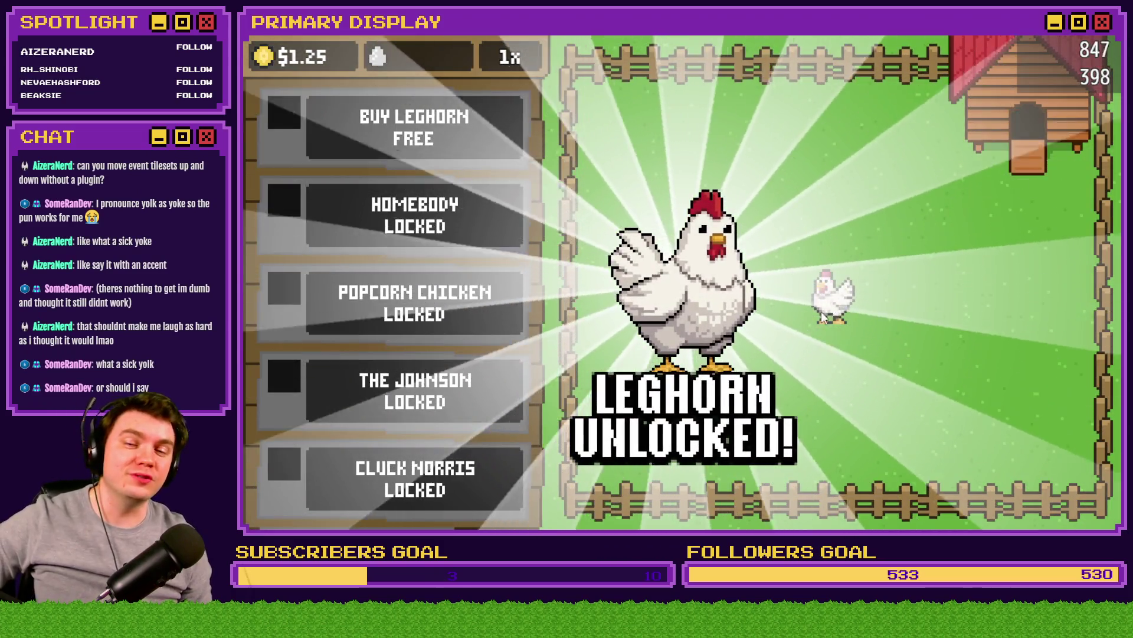
left_click(820, 310)
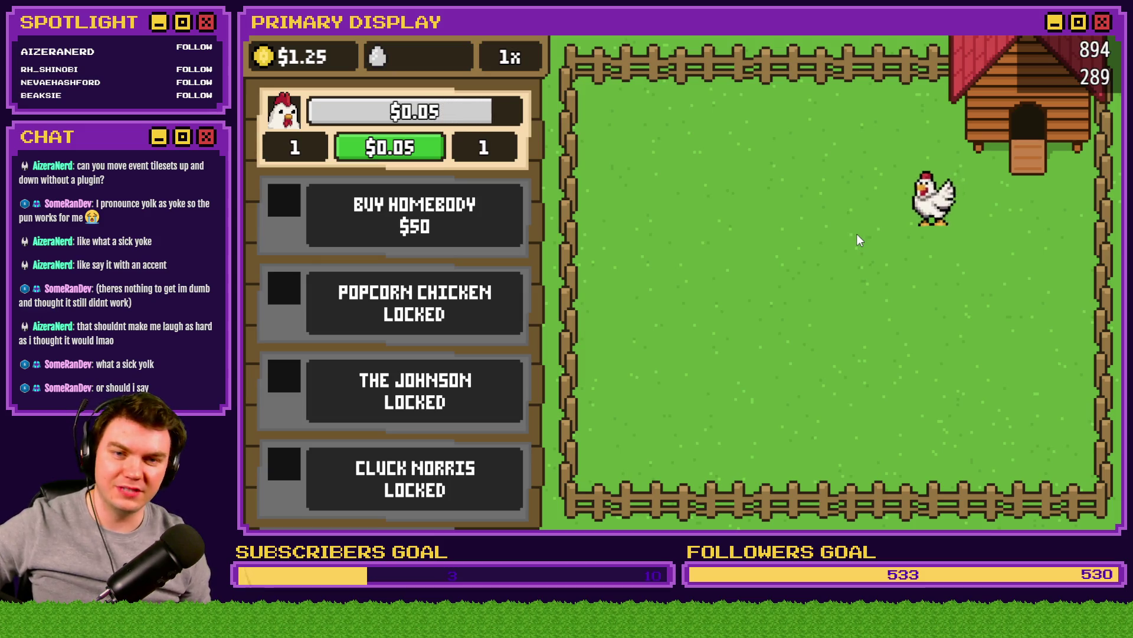
mouse_move(934, 209)
left_mouse_down()
mouse_move(870, 319)
mouse_move(762, 338)
mouse_move(772, 273)
mouse_move(769, 292)
mouse_move(758, 230)
mouse_move(778, 225)
mouse_move(798, 265)
left_mouse_up()
left_click(1067, 47)
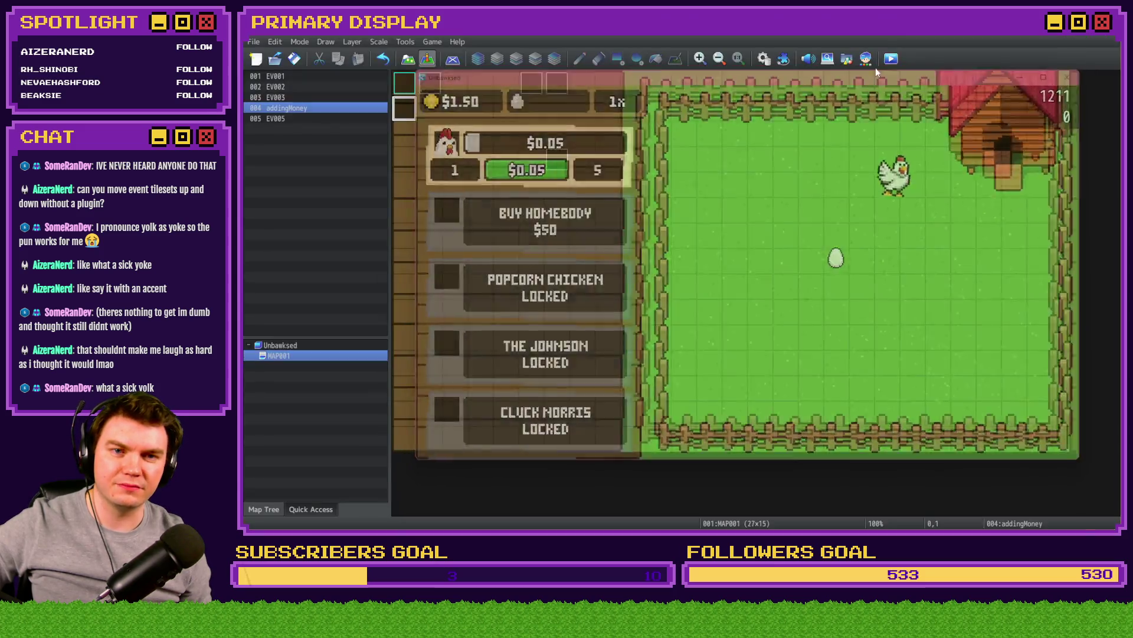
Step: Check MNG_ZSort's picture range, Min ID 10 to Max ID 31, leaving it unchanged
left_click(783, 60)
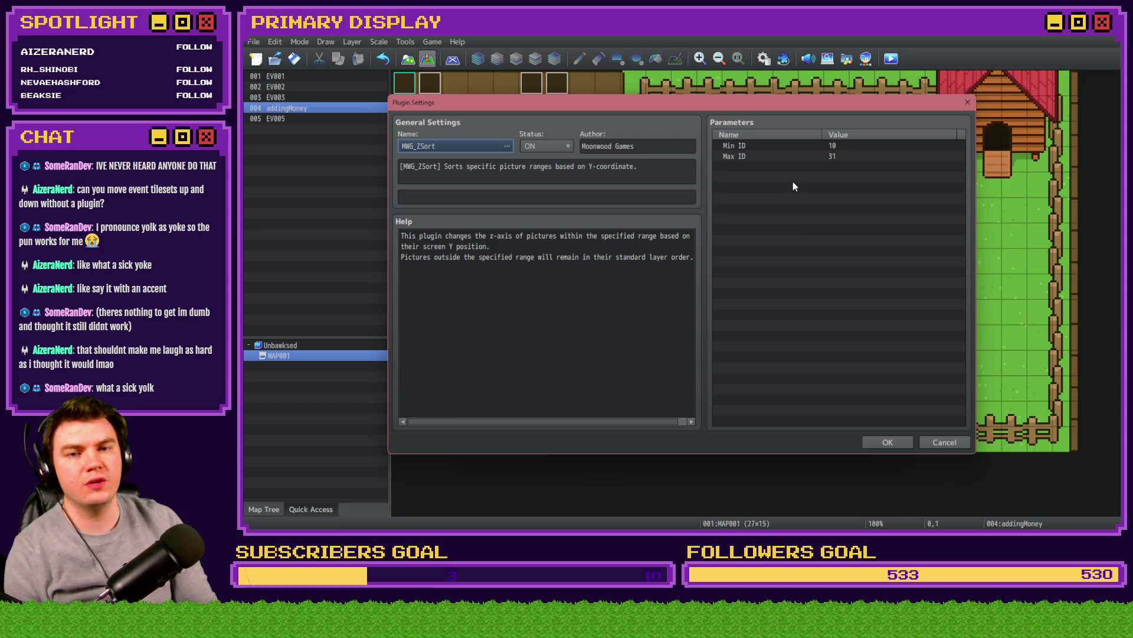
left_click(840, 159)
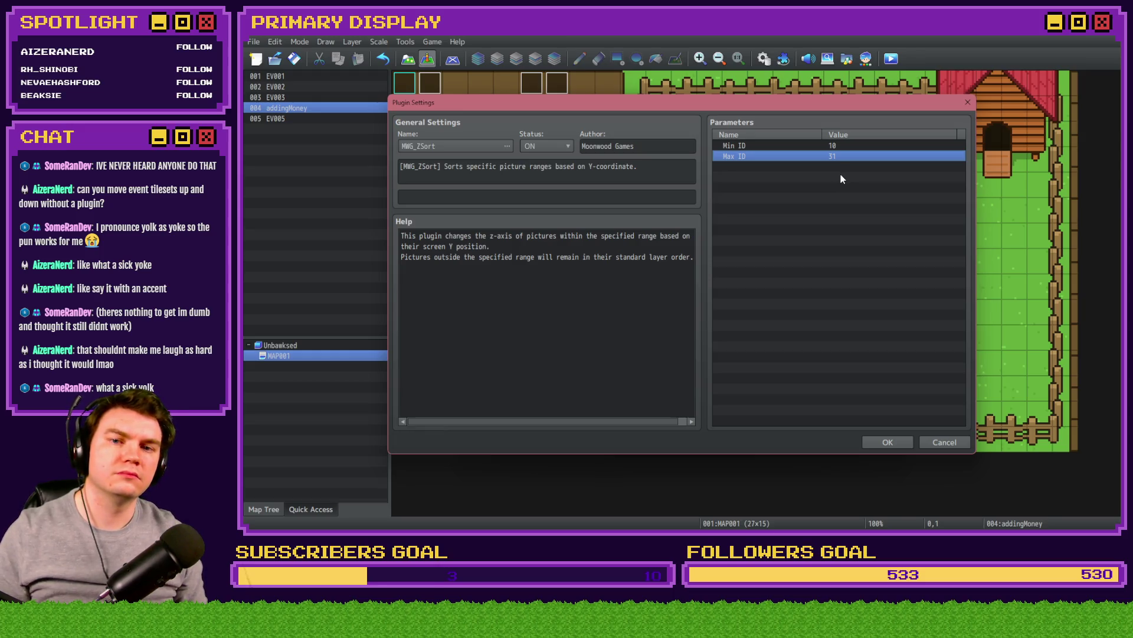
key("Return")
key("Return")
left_click(764, 59)
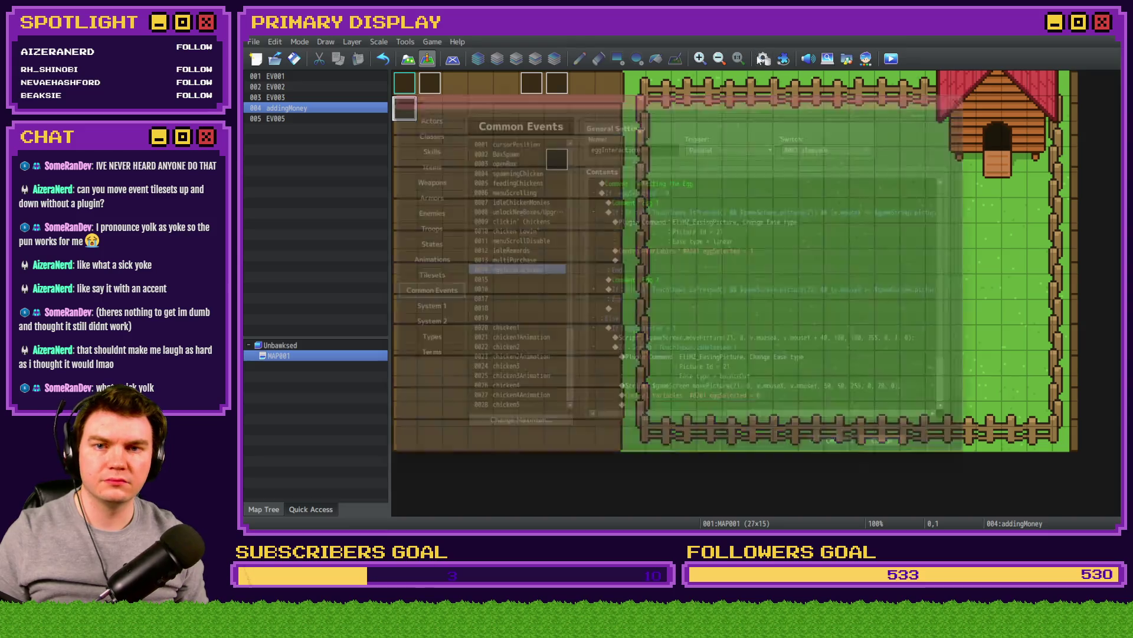
Step: Add the Script line $gameScreen.picture(21)._id = 32 after eggSelected = 1, then playtest
left_click(723, 219)
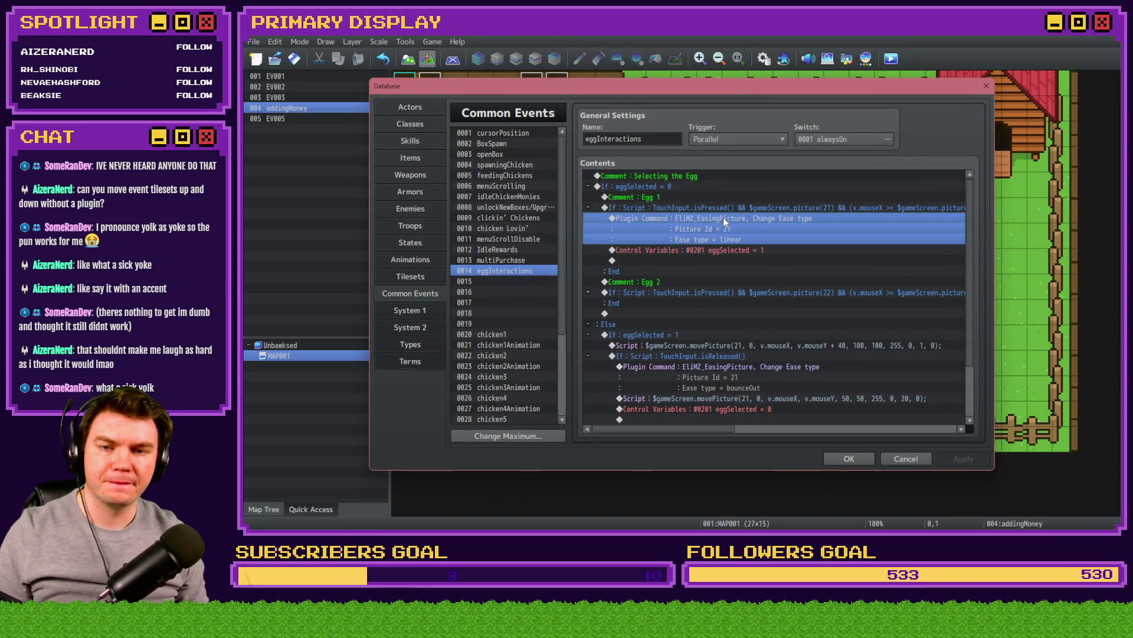
left_click(724, 250)
double_click(715, 260)
left_click(680, 139)
left_click(844, 416)
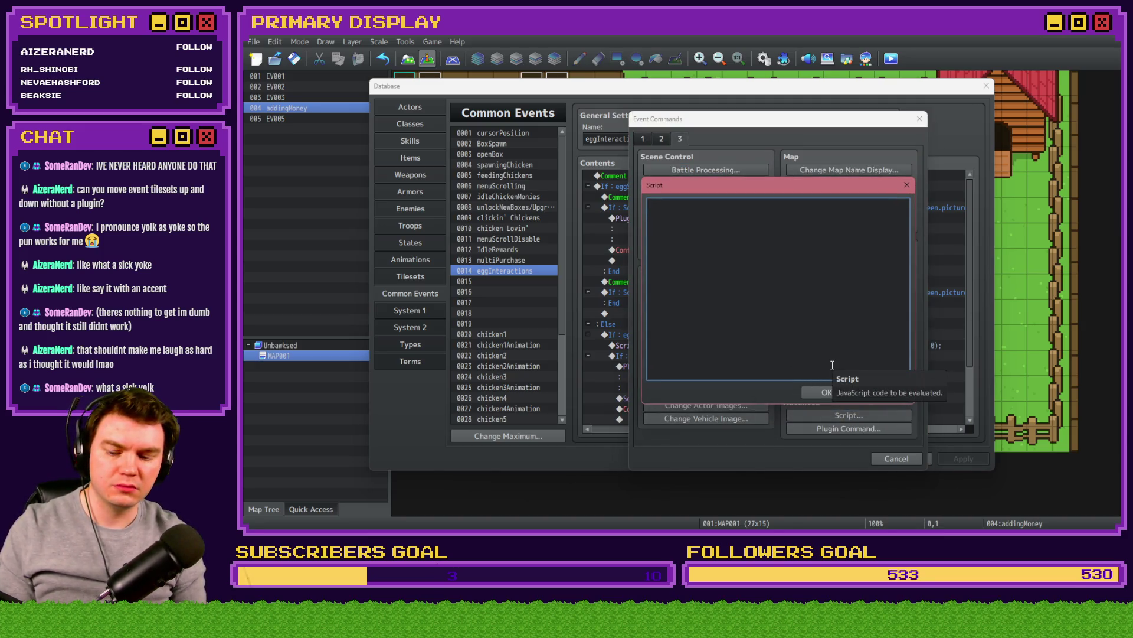
type("$gameScreen.picture")
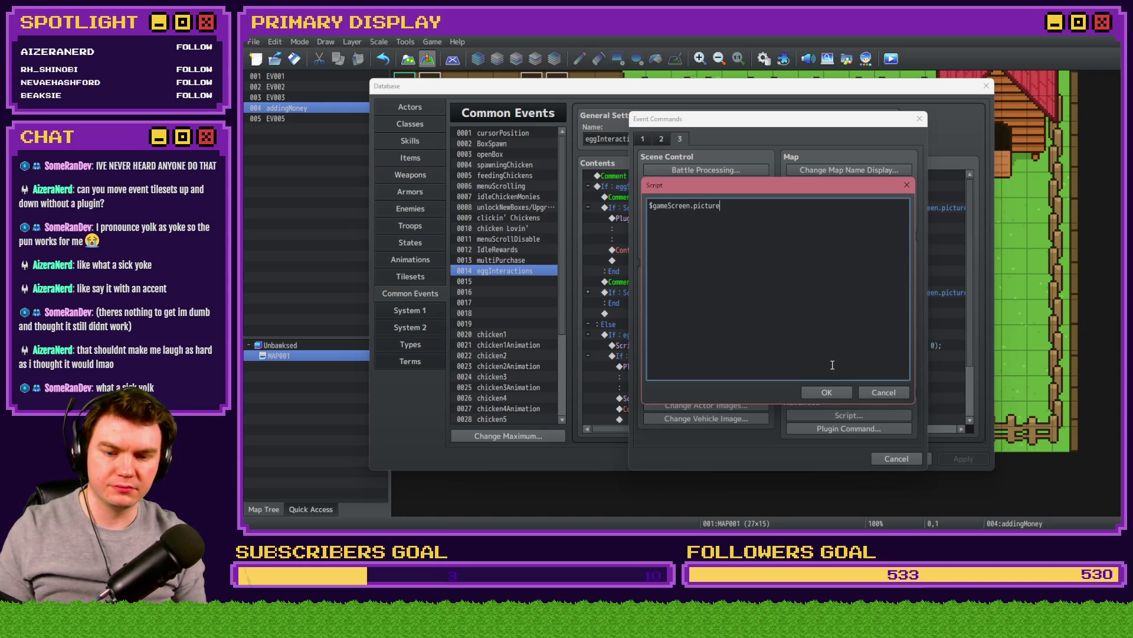
type("(21)")
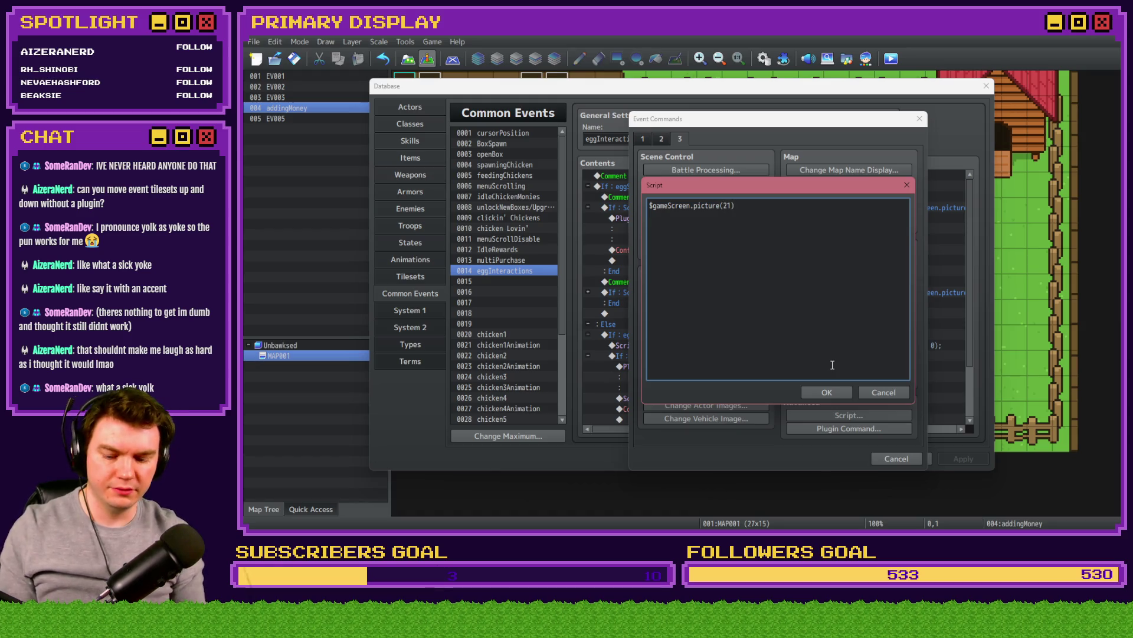
type("._")
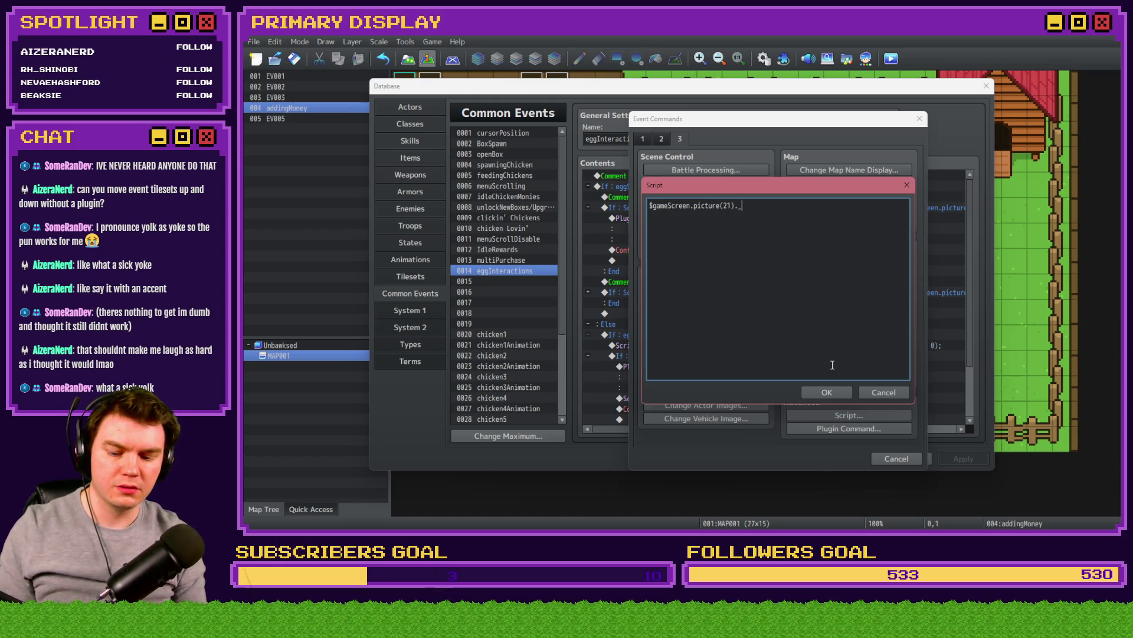
type("id = ")
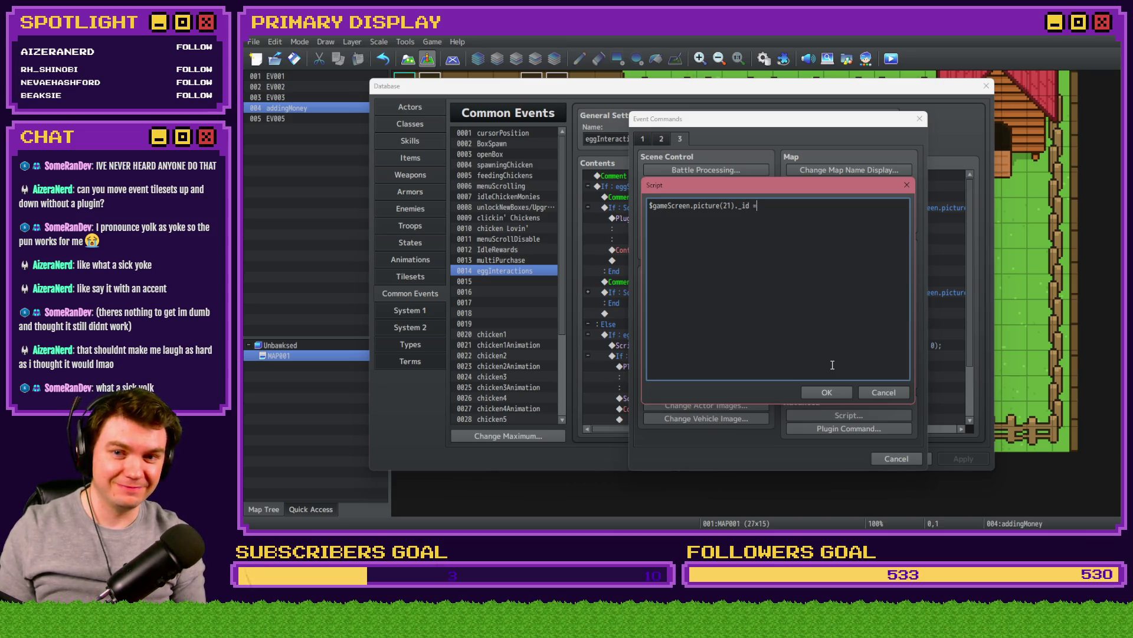
type("32")
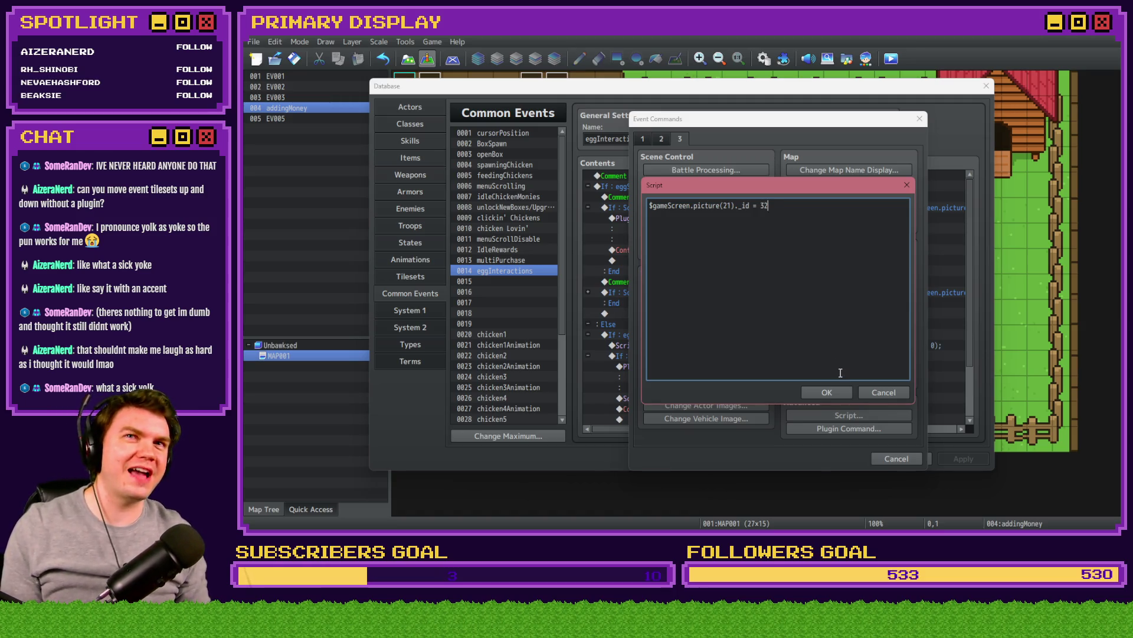
left_click(833, 393)
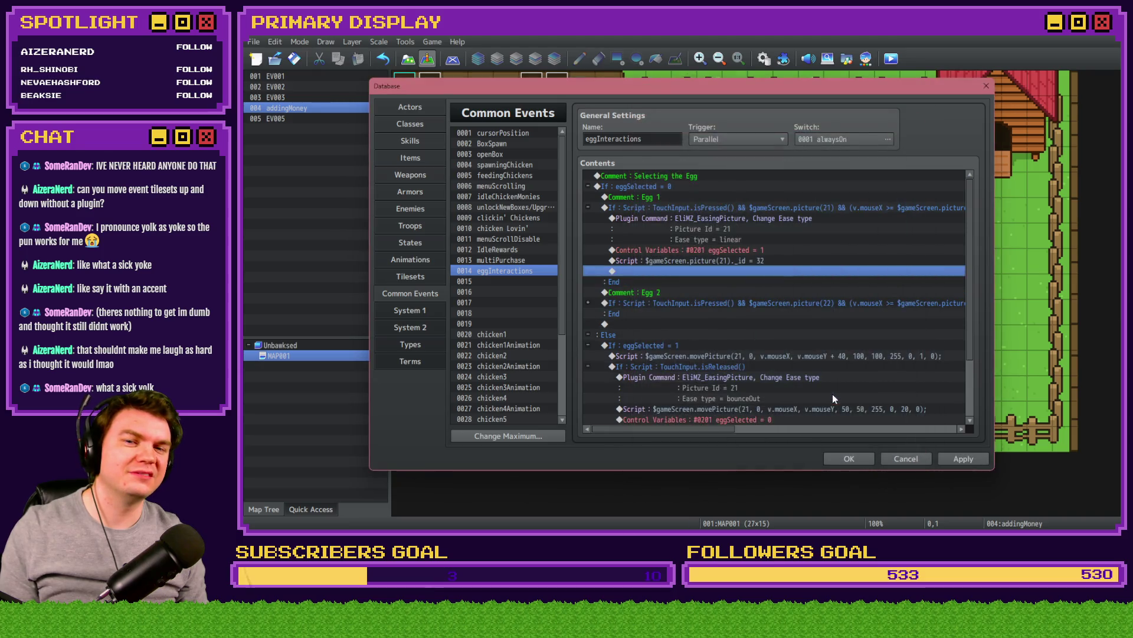
left_click(830, 456)
left_click(891, 58)
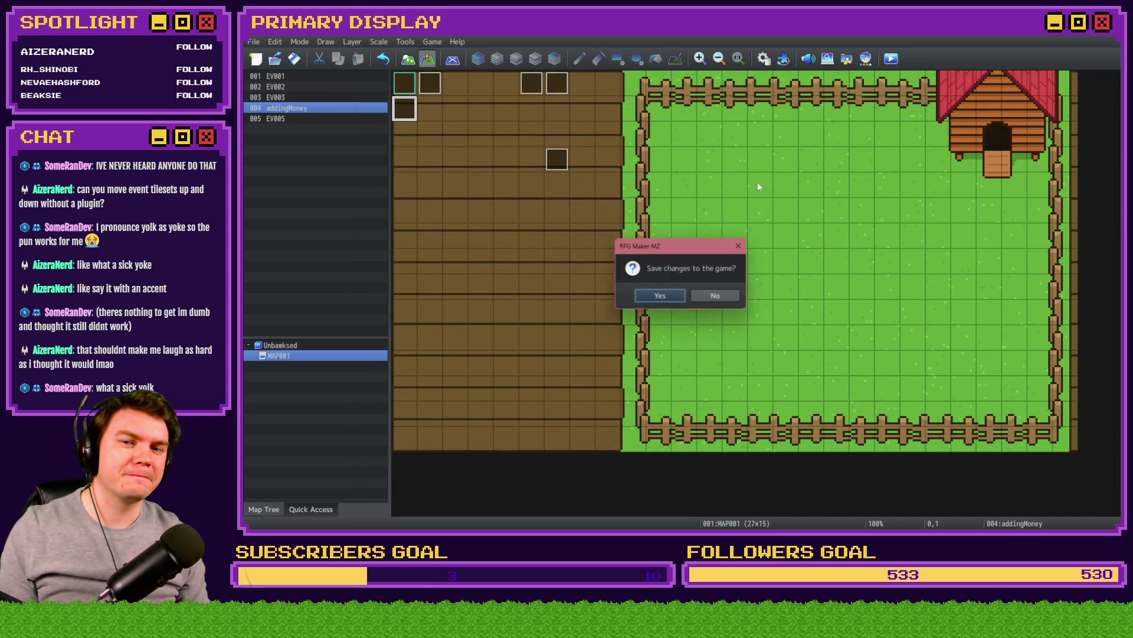
Step: Save, launch the game, and query $gameScreen.picture(11) in the F8 developer console
left_click(672, 296)
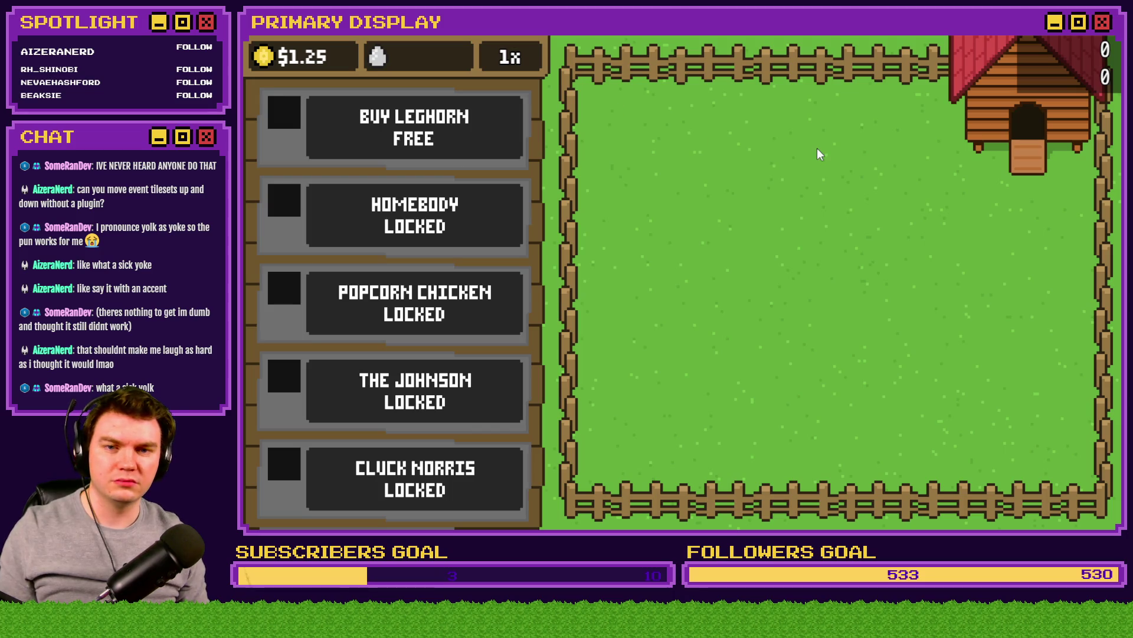
key("F8")
left_click(730, 130)
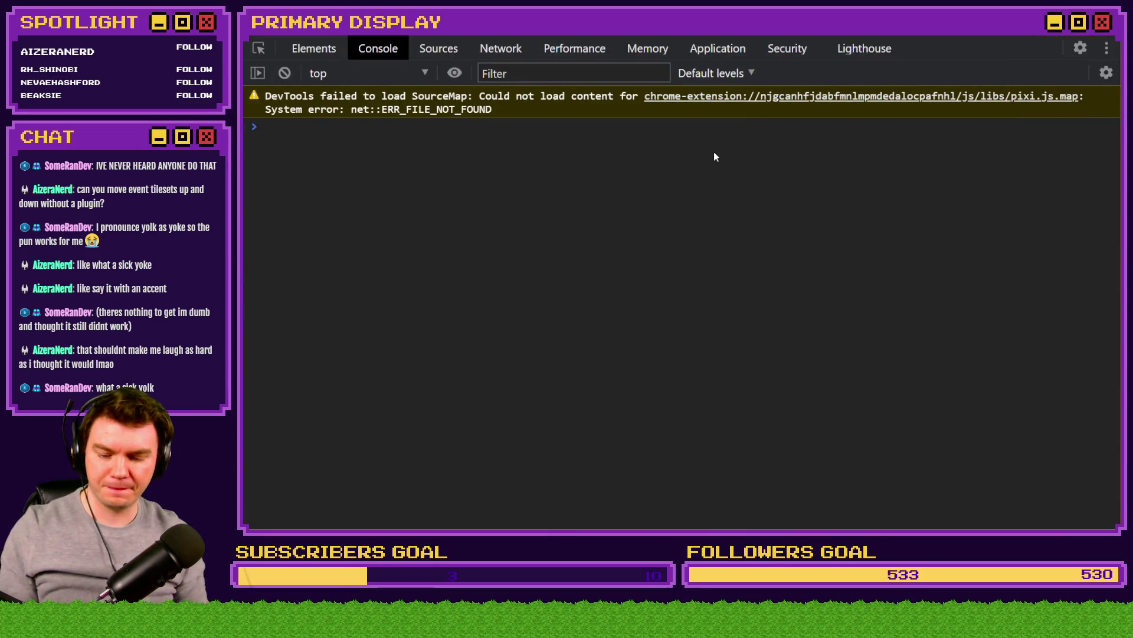
type("$gameScreen.pic")
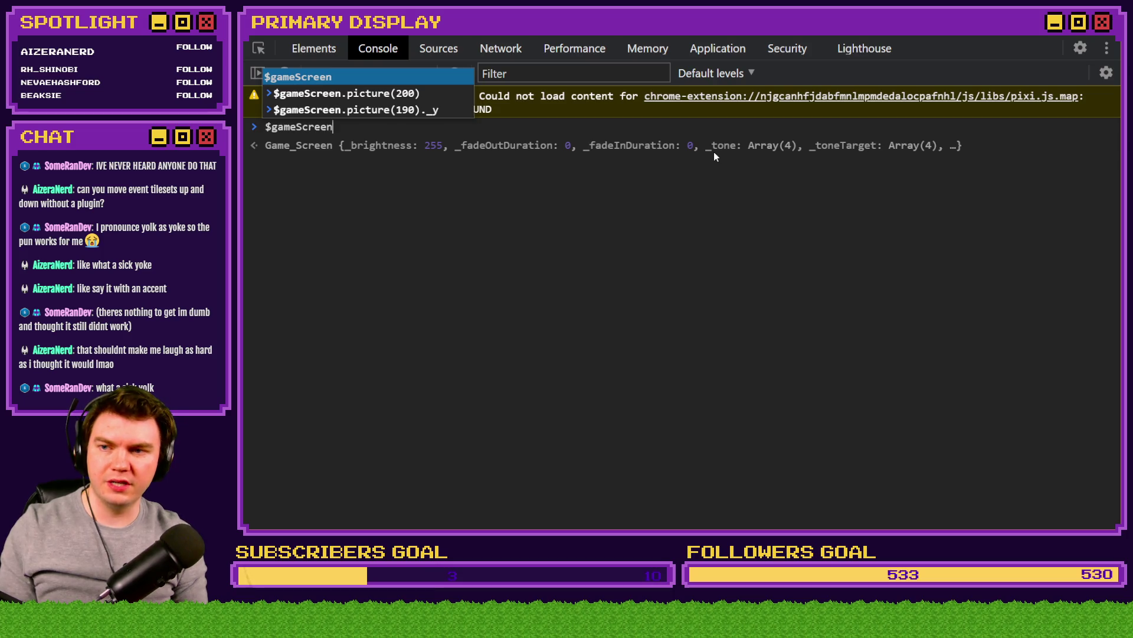
type("ture")
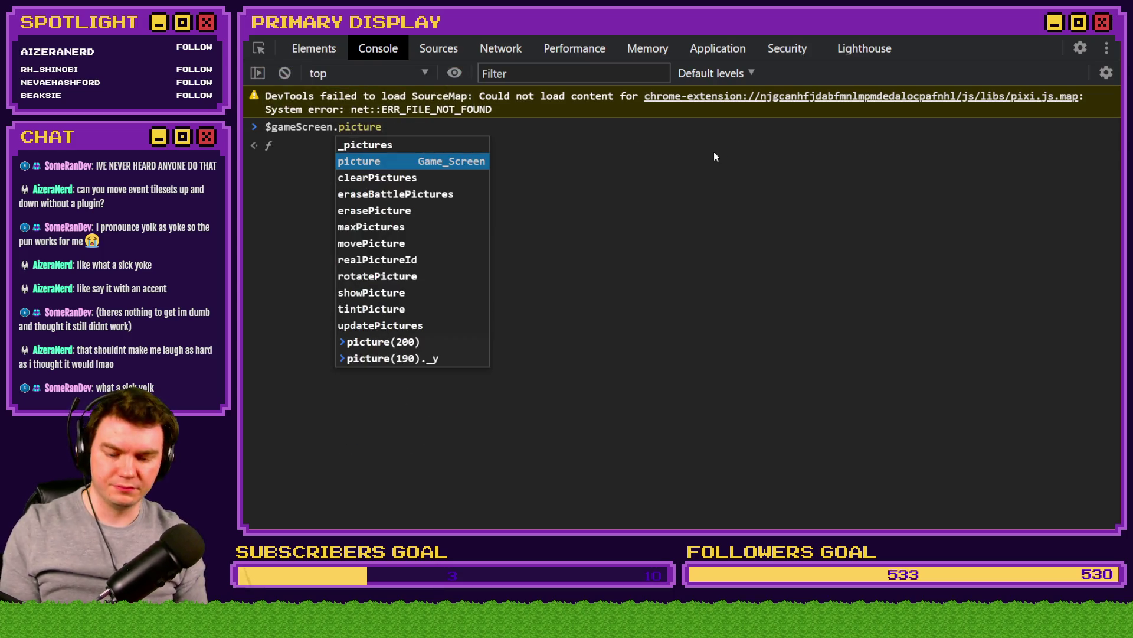
type("(1")
type("0")
key("BackSpace")
type("1")
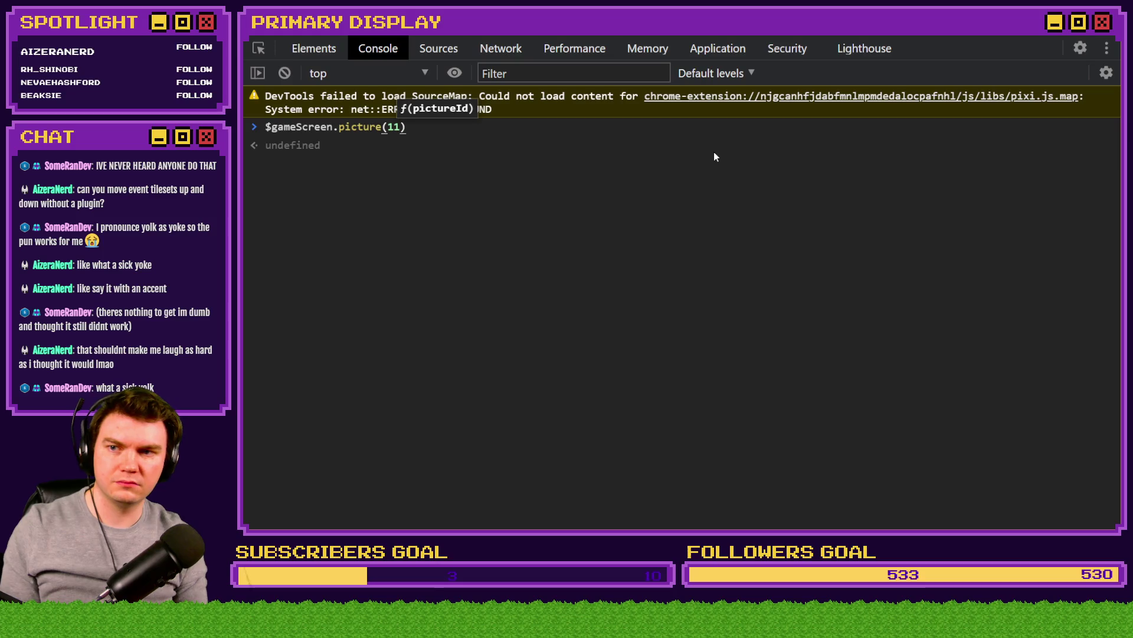
key("alt+Tab")
Step: Get the free Leghorn crate, unlock the chicken, and close the playtest
left_click(472, 141)
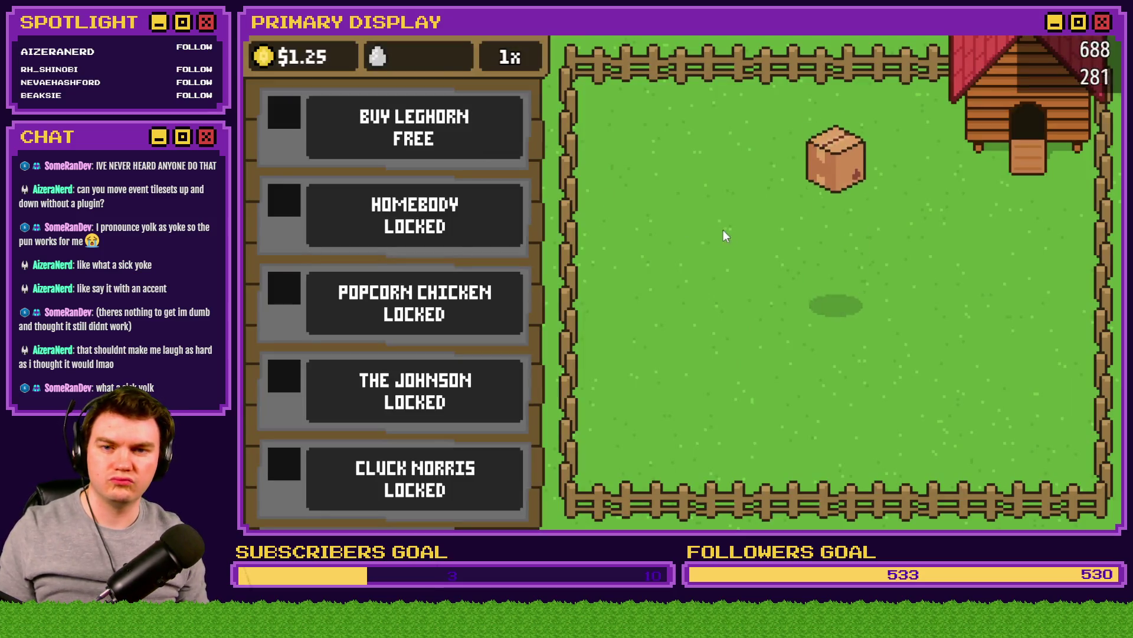
left_click(837, 281)
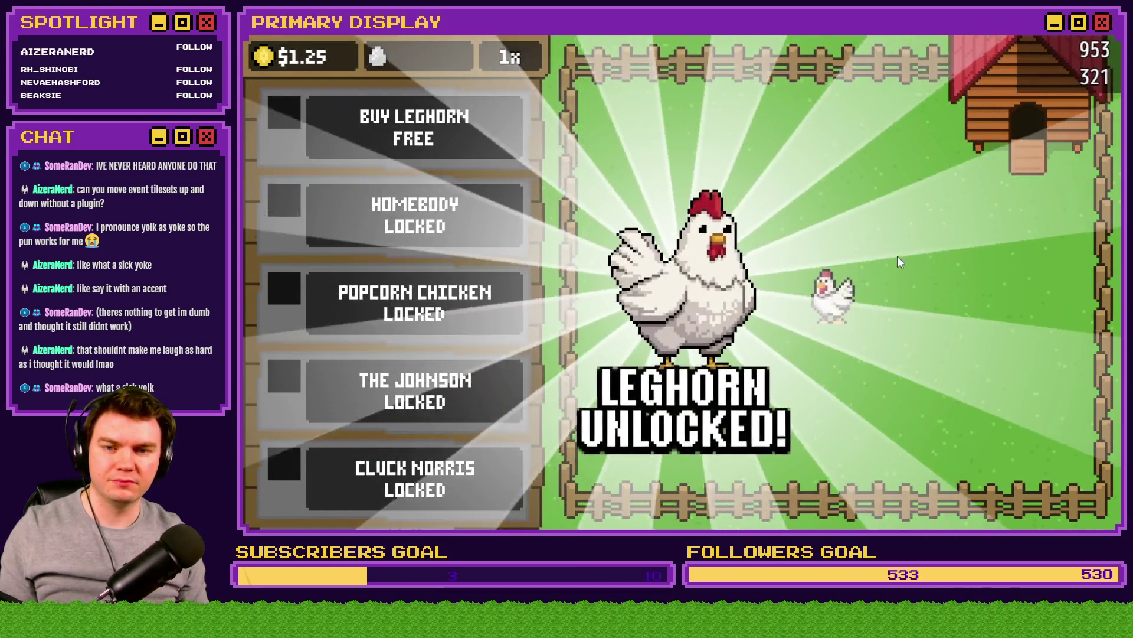
left_click(897, 256)
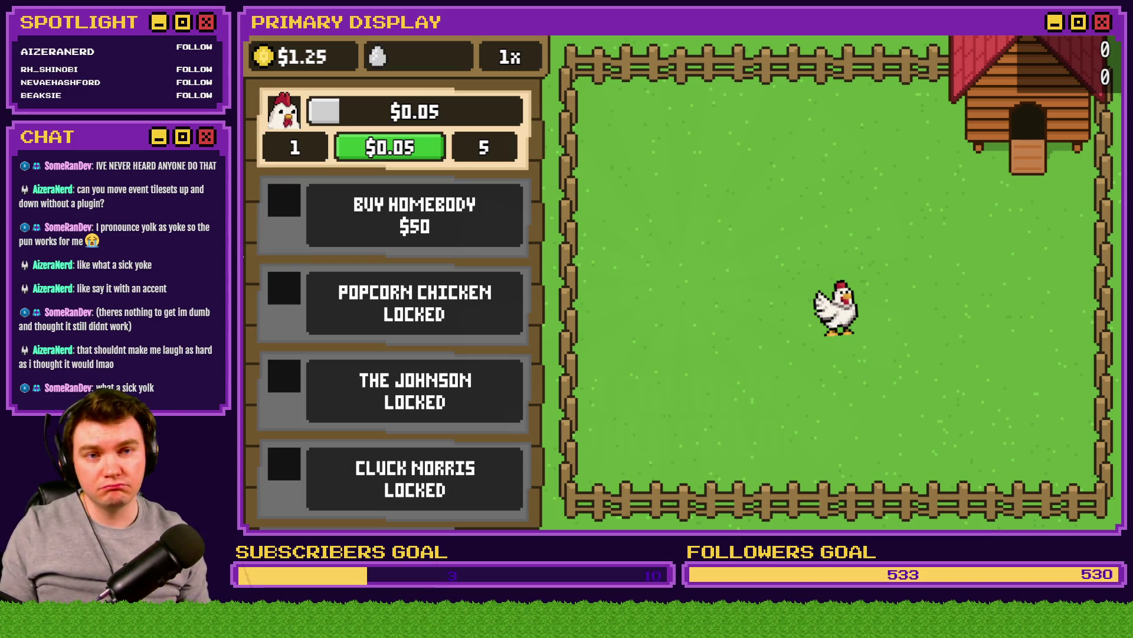
key("alt+F4")
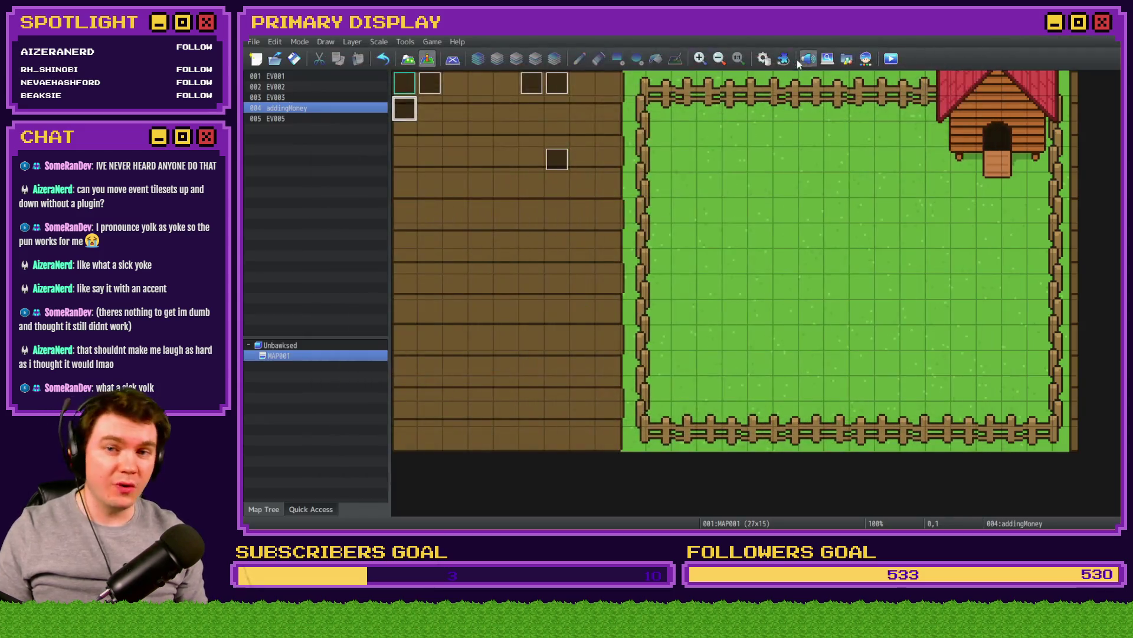
Step: Return to RPG Maker and open the Database on the eggInteractions common event
key("alt+Tab")
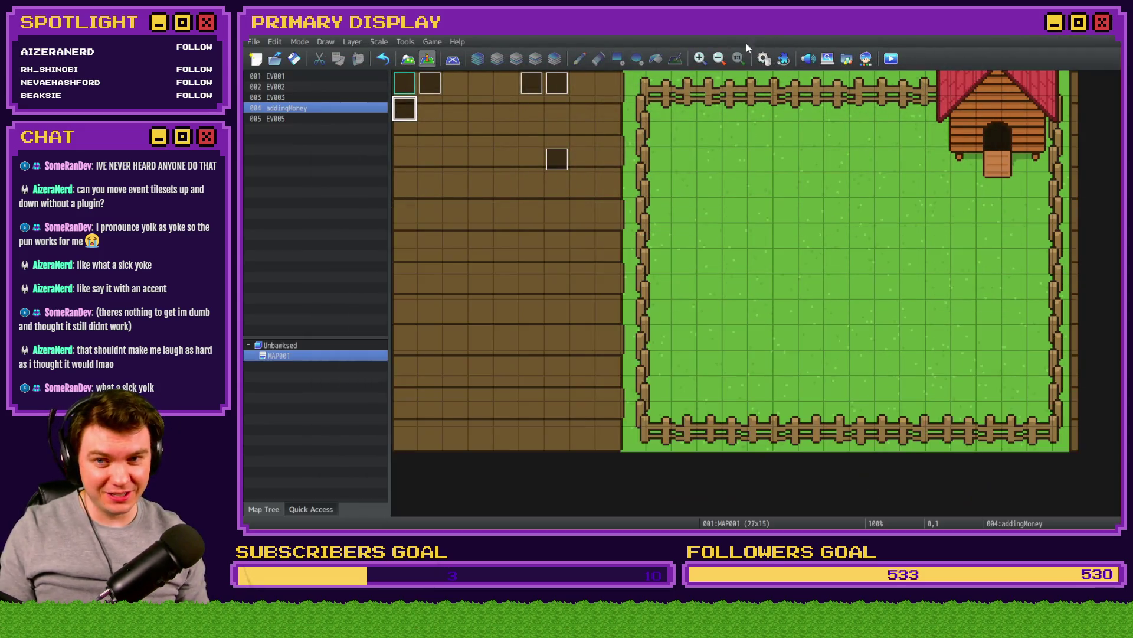
key("F9")
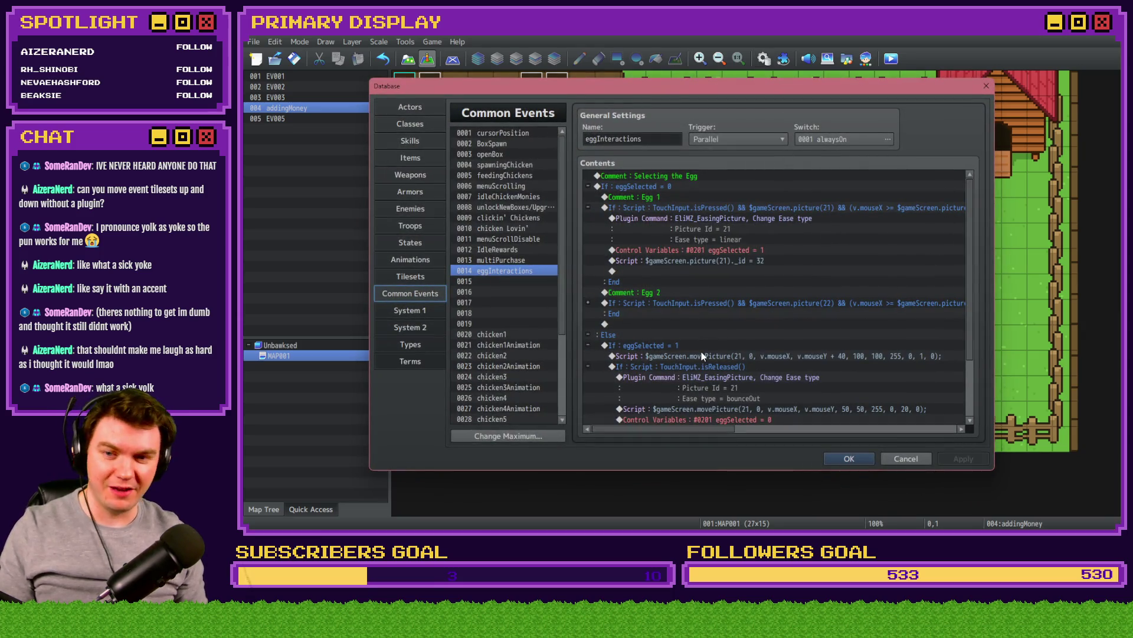
left_click(735, 250)
left_click(738, 261)
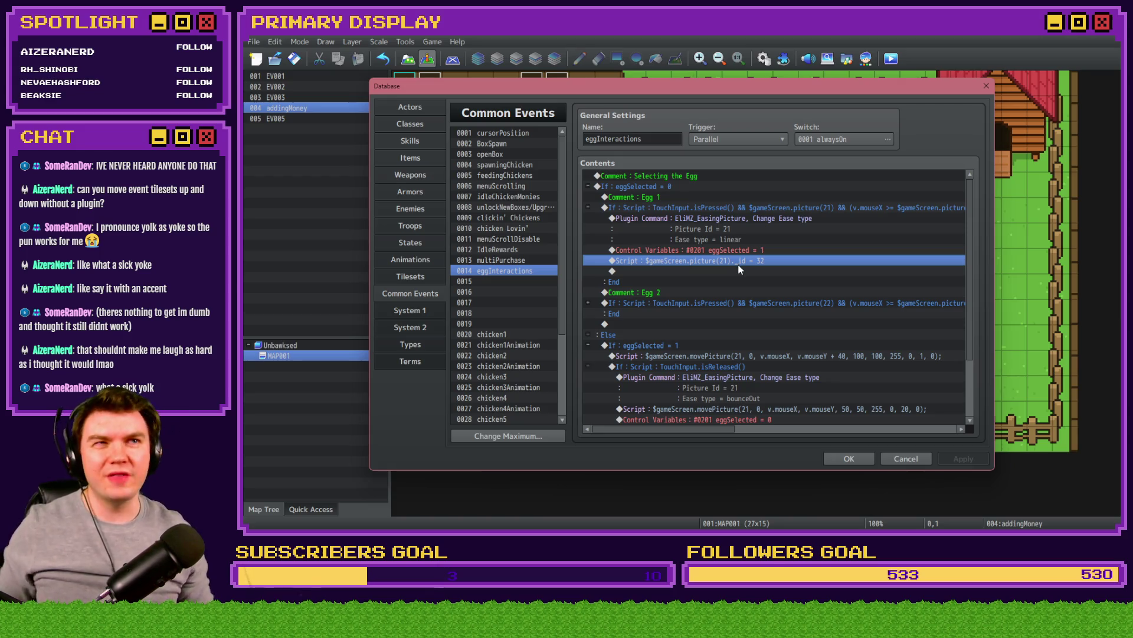
Step: Change the Egg 1 EliMZ_EasingPicture command's Picture Id to 31 and apply
double_click(752, 218)
double_click(767, 285)
type("31")
left_click(798, 341)
left_click(824, 421)
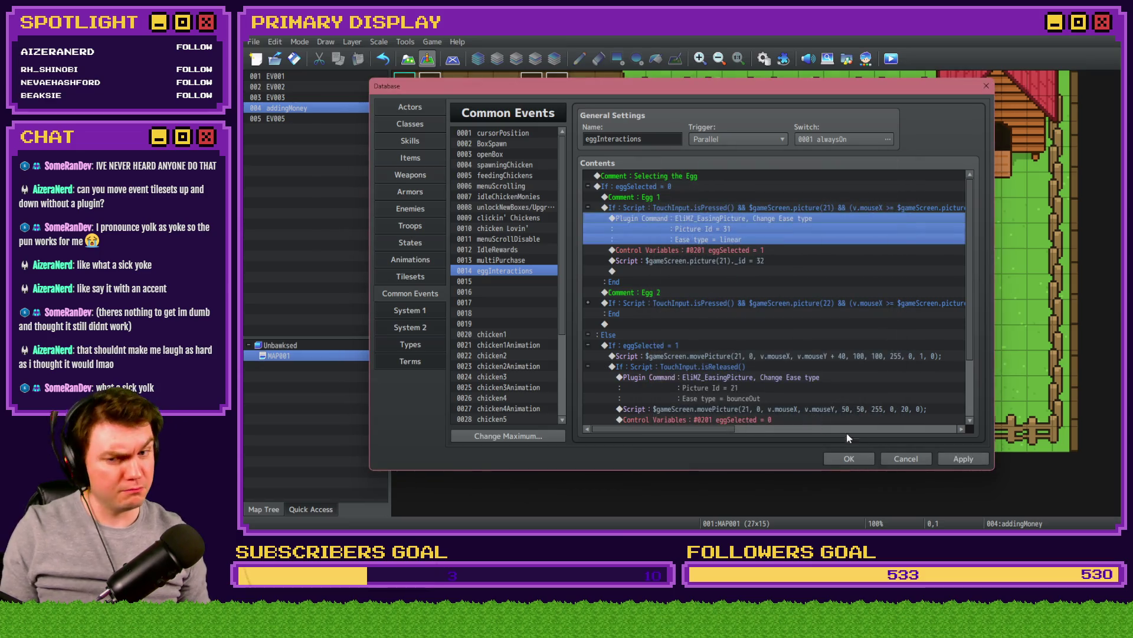
left_click(963, 459)
scroll(738, 314, "down", 2)
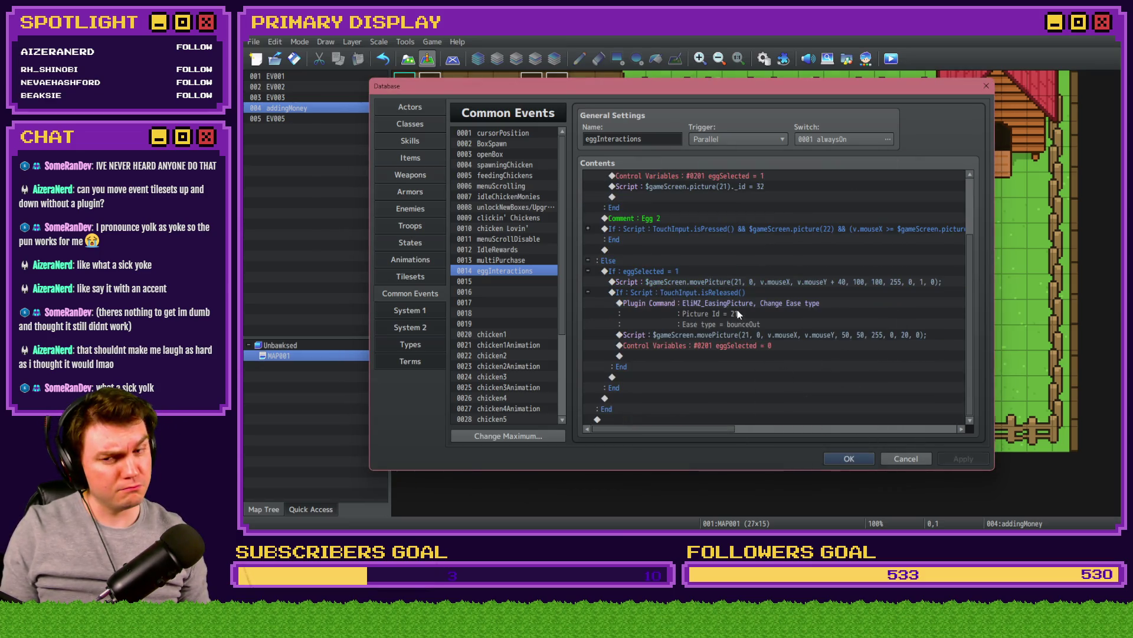
scroll(689, 286, "up", 2)
left_click(731, 244)
left_click(730, 248)
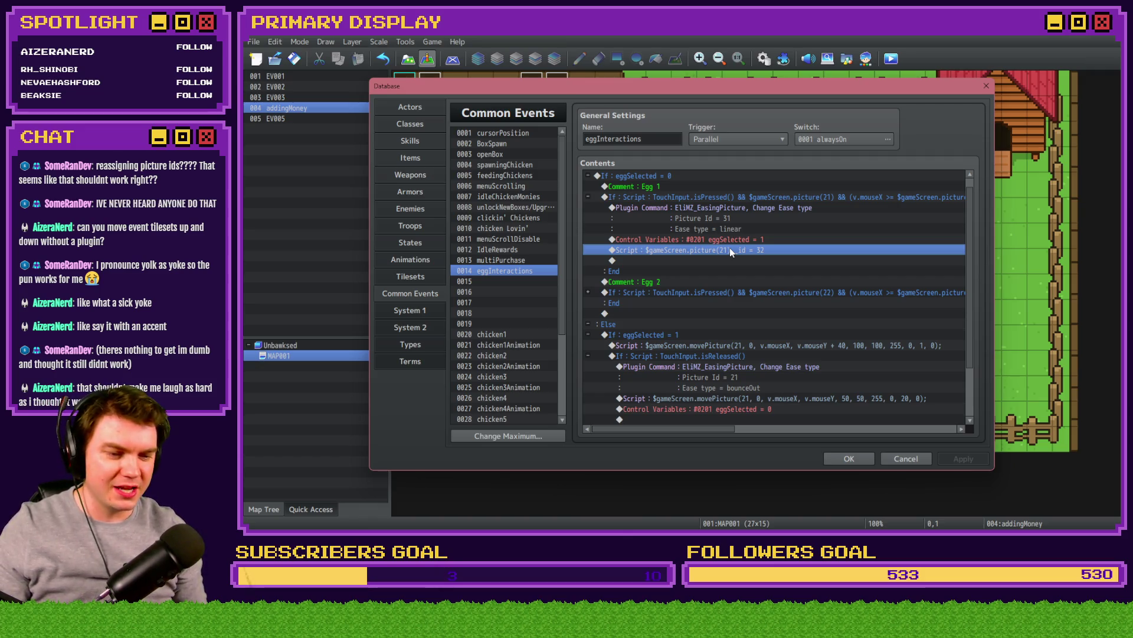
scroll(734, 252, "down", 2)
Step: Change the Else-branch movePicture script from picture 21 to picture 32
left_click(738, 281)
double_click(738, 284)
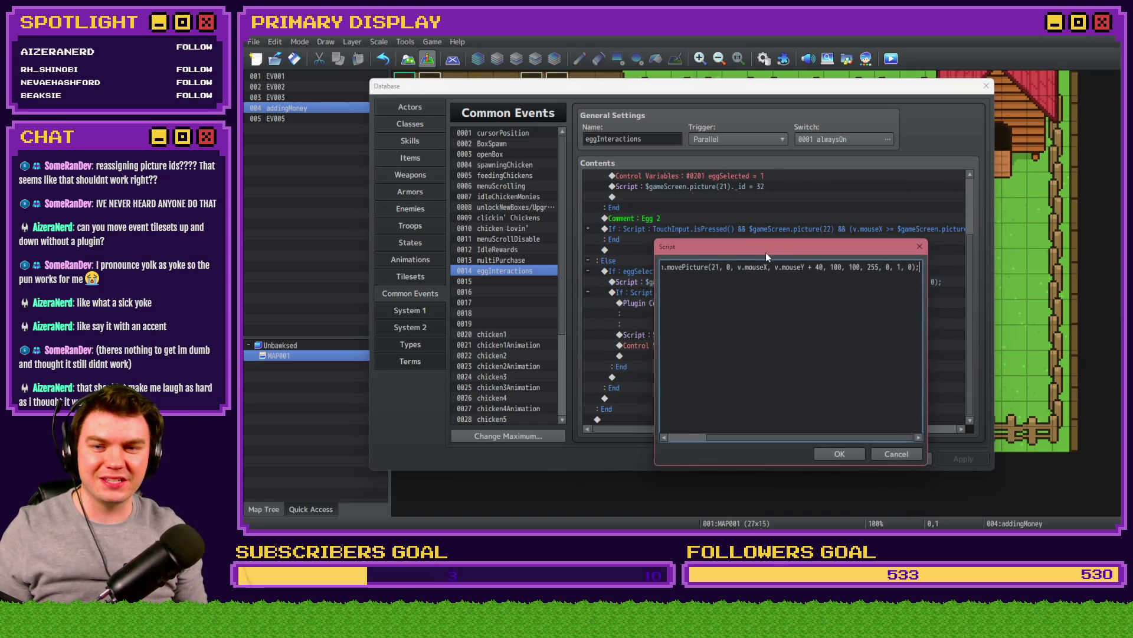
double_click(716, 268)
type("32")
left_click(835, 448)
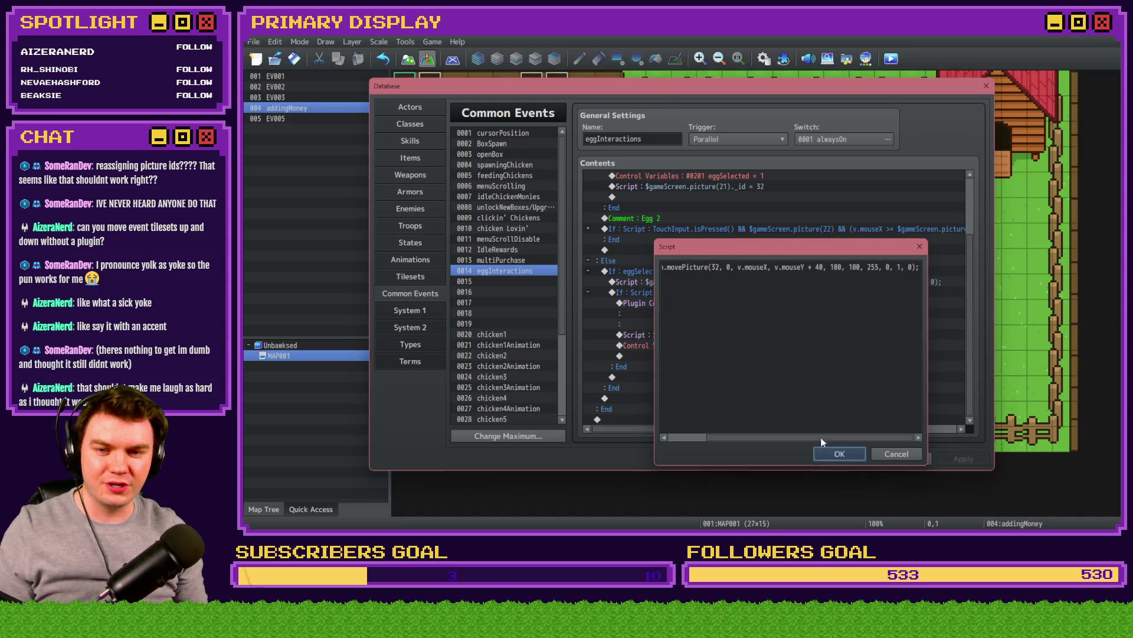
Step: Set the release easing plugin command's Picture Id to 32
double_click(749, 327)
left_click(770, 284)
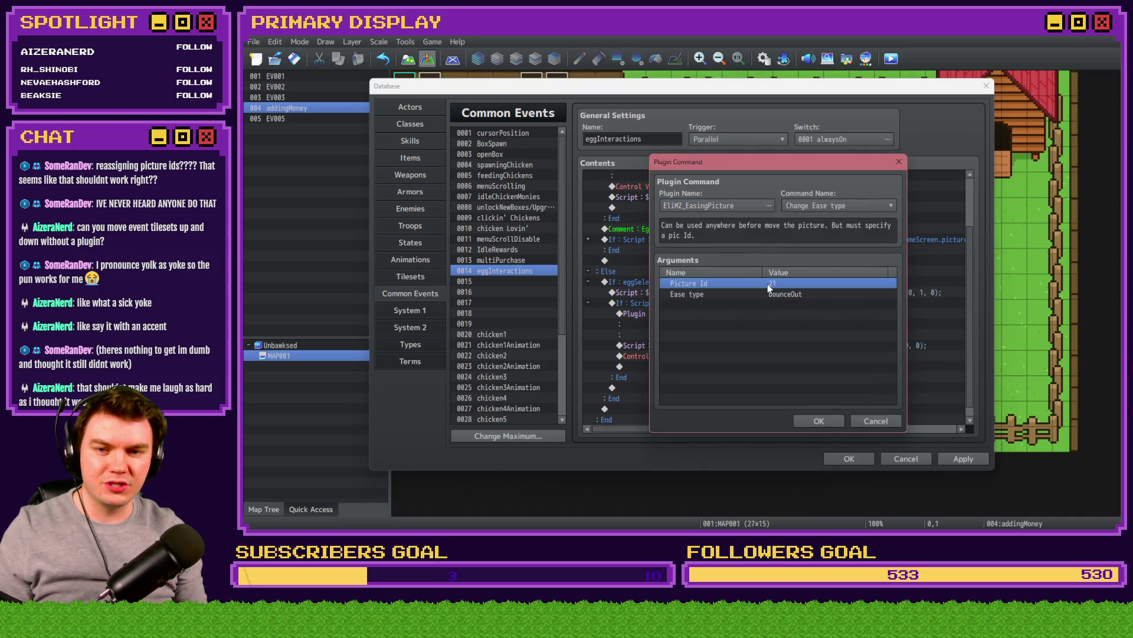
double_click(775, 284)
type("32")
left_click(801, 342)
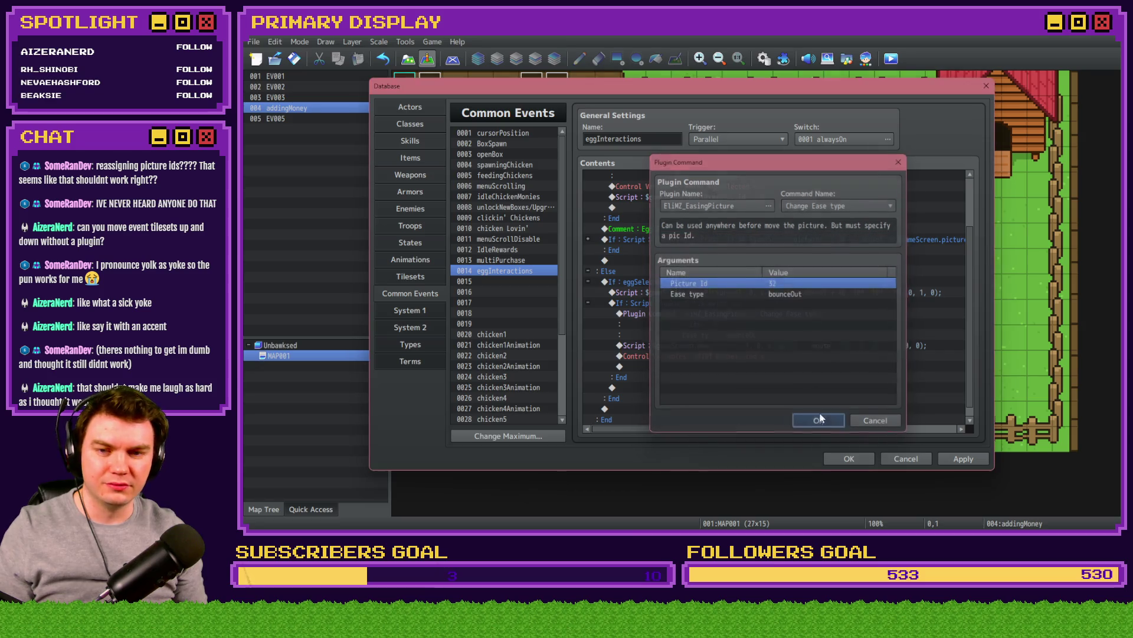
left_click(818, 421)
Step: Change the release movePicture script's picture number from 21 to 32
double_click(758, 367)
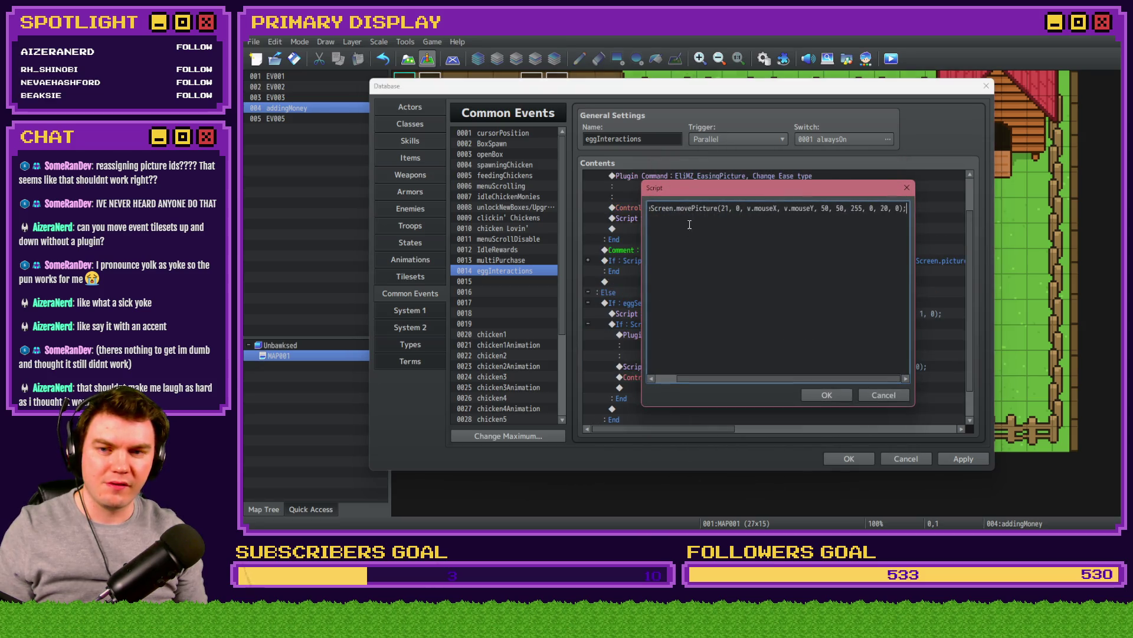
left_click(742, 209)
key("BackSpace")
key("BackSpace")
type("32")
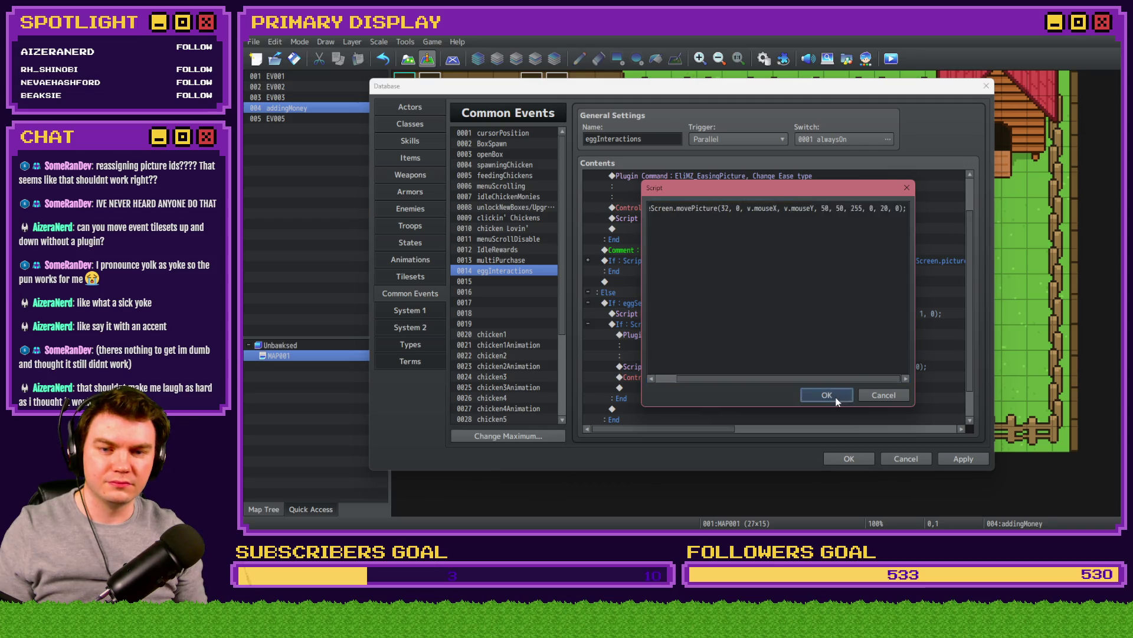
left_click(827, 395)
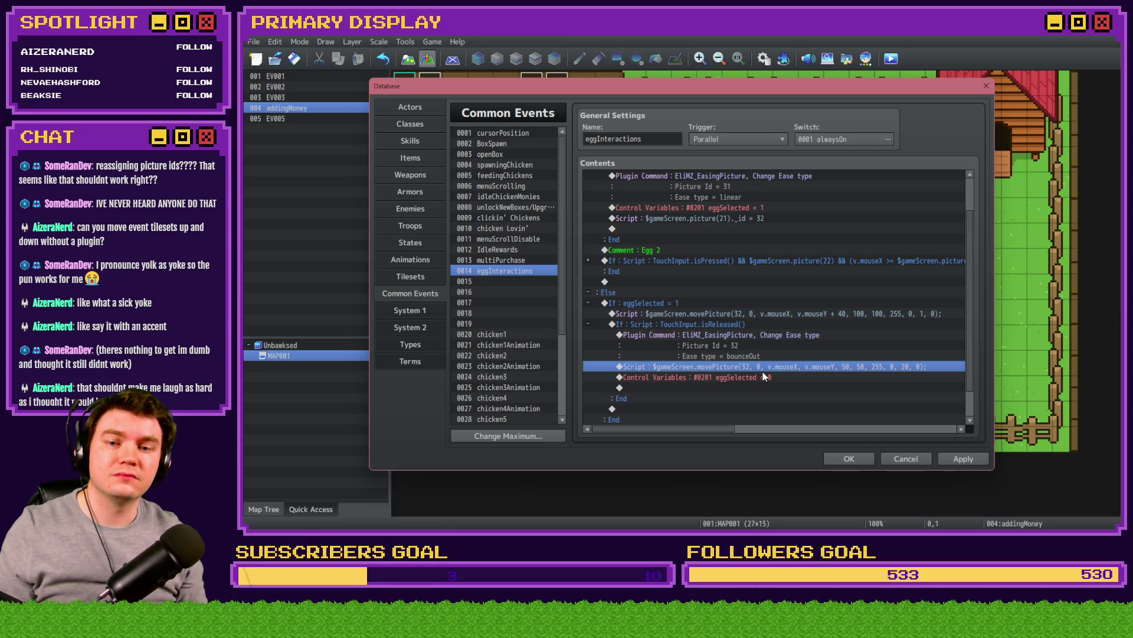
Step: Copy the id-reassignment line above the release movePicture and edit it to picture(32)._id = 21
left_click(766, 344)
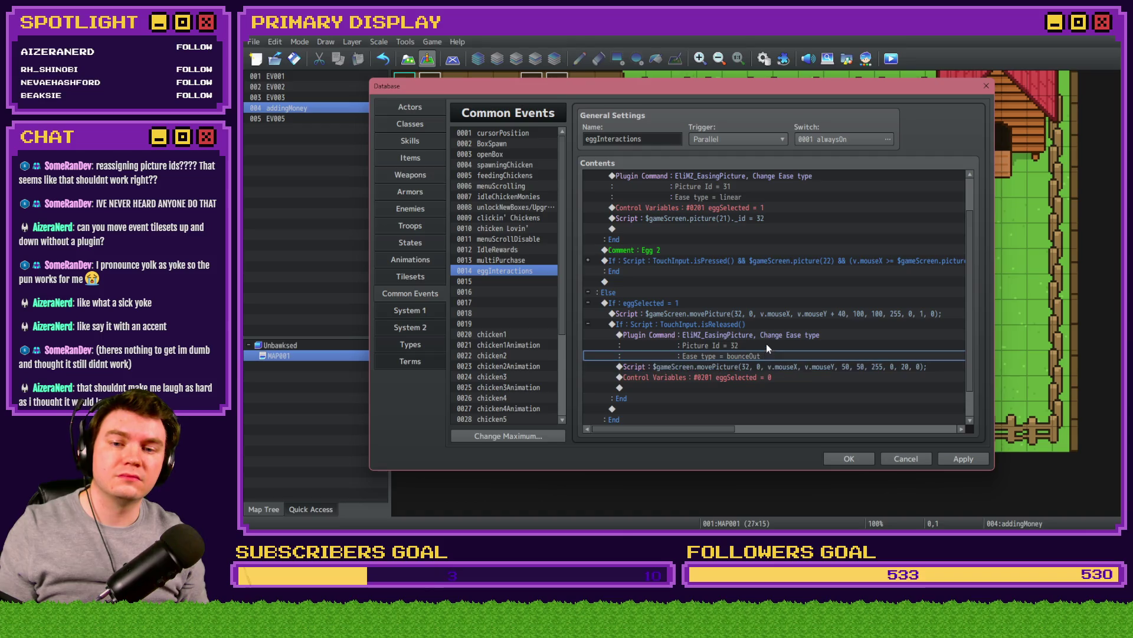
left_click(764, 366)
left_click(763, 217)
key("ctrl+c")
left_click(764, 366)
key("ctrl+v")
double_click(764, 367)
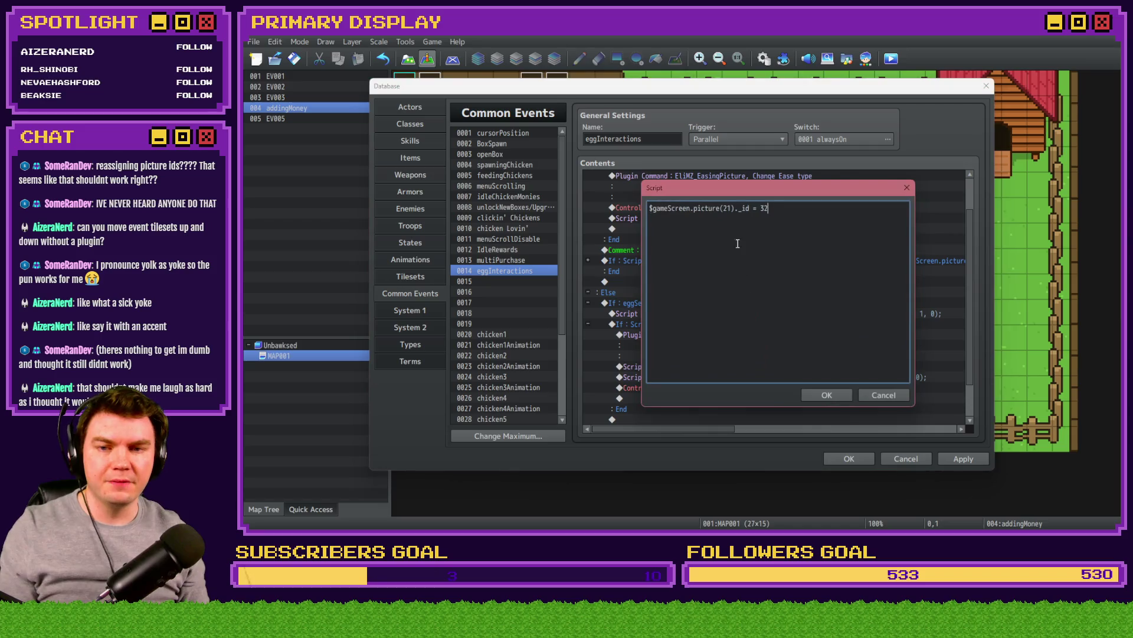
double_click(727, 208)
type("32")
double_click(763, 208)
type("21")
left_click(826, 395)
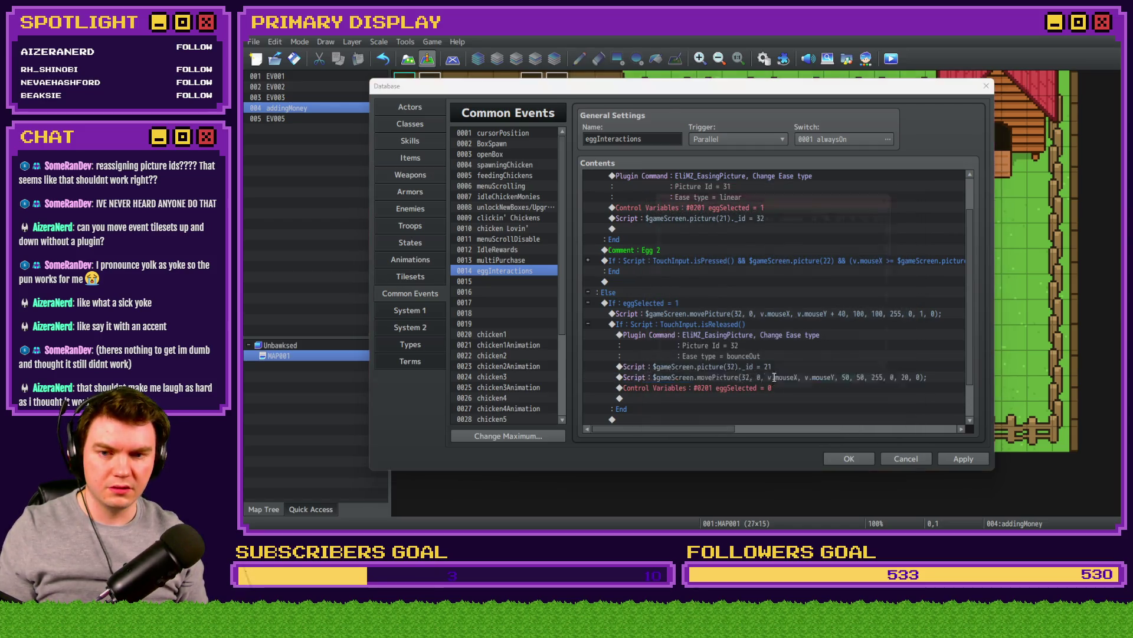
Step: Change the release movePicture script's picture number back to 21
double_click(775, 382)
double_click(725, 207)
type("21")
left_click(828, 392)
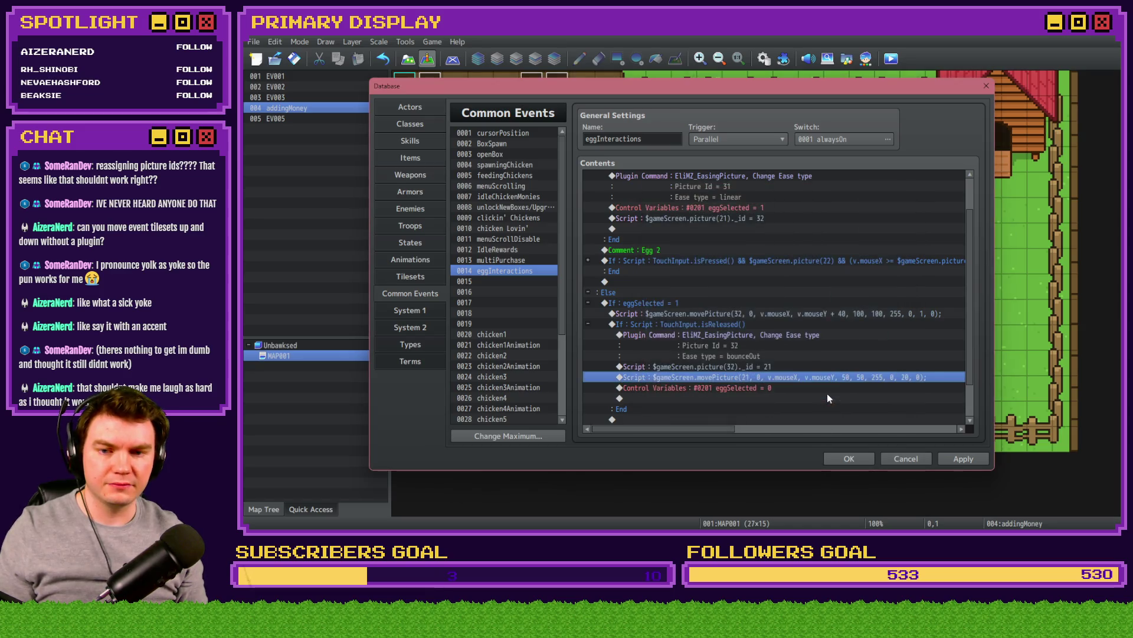
Step: Apply the common event edits, close the Database and launch a playtest
scroll(825, 392, "down", 2)
left_click(945, 457)
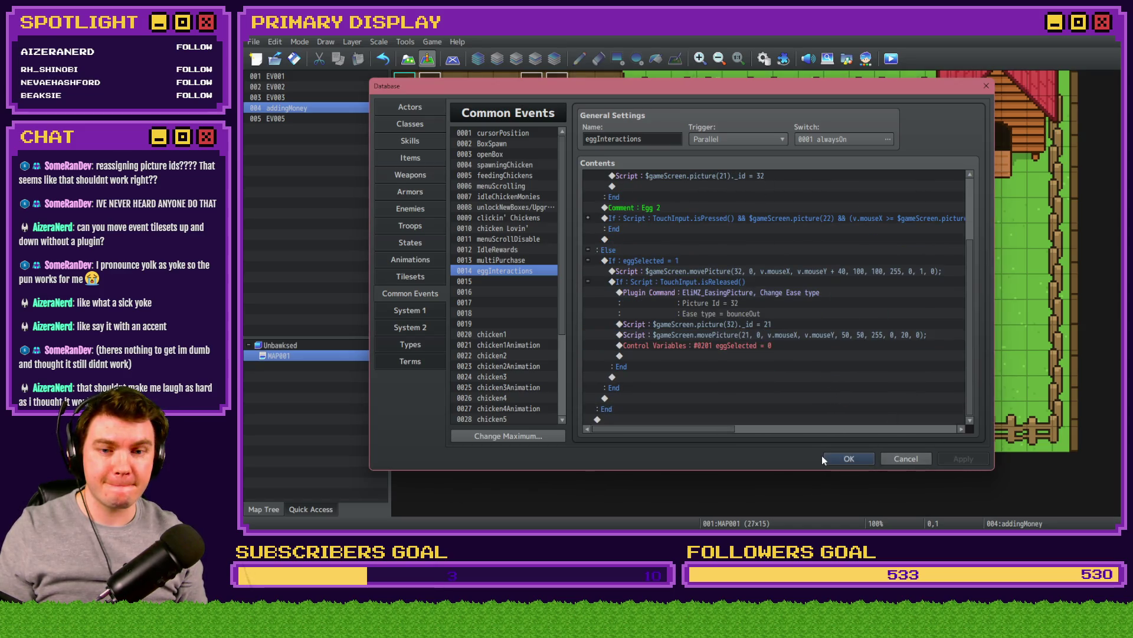
left_click(849, 458)
left_click(888, 61)
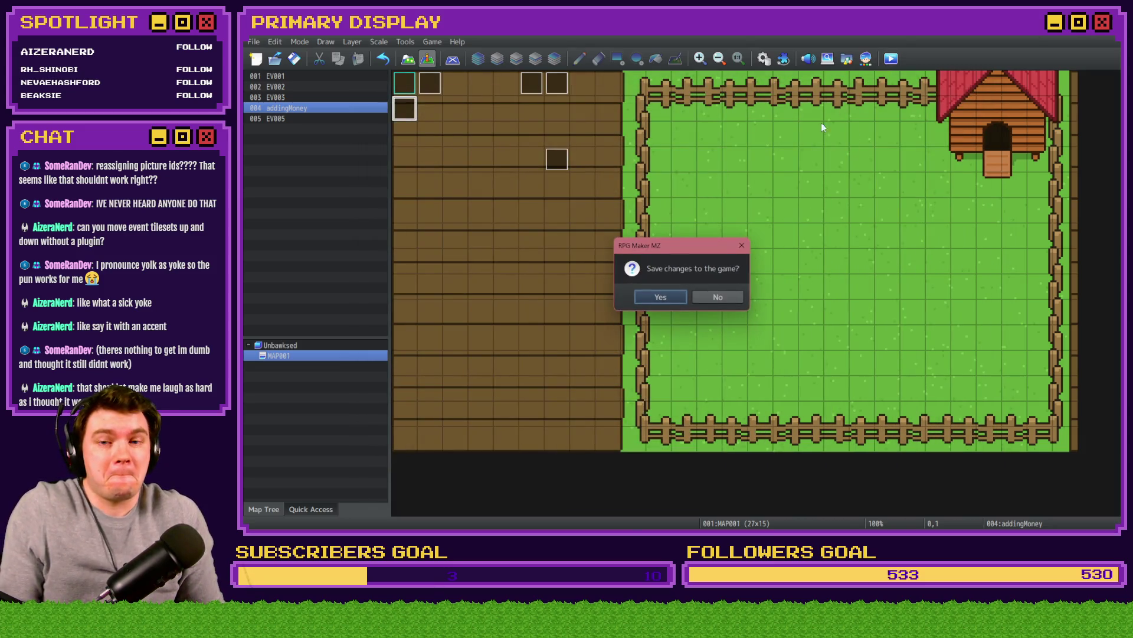
Step: Save and playtest, drop and open a crate to trigger the '_id' TypeError, then close it
left_click(660, 296)
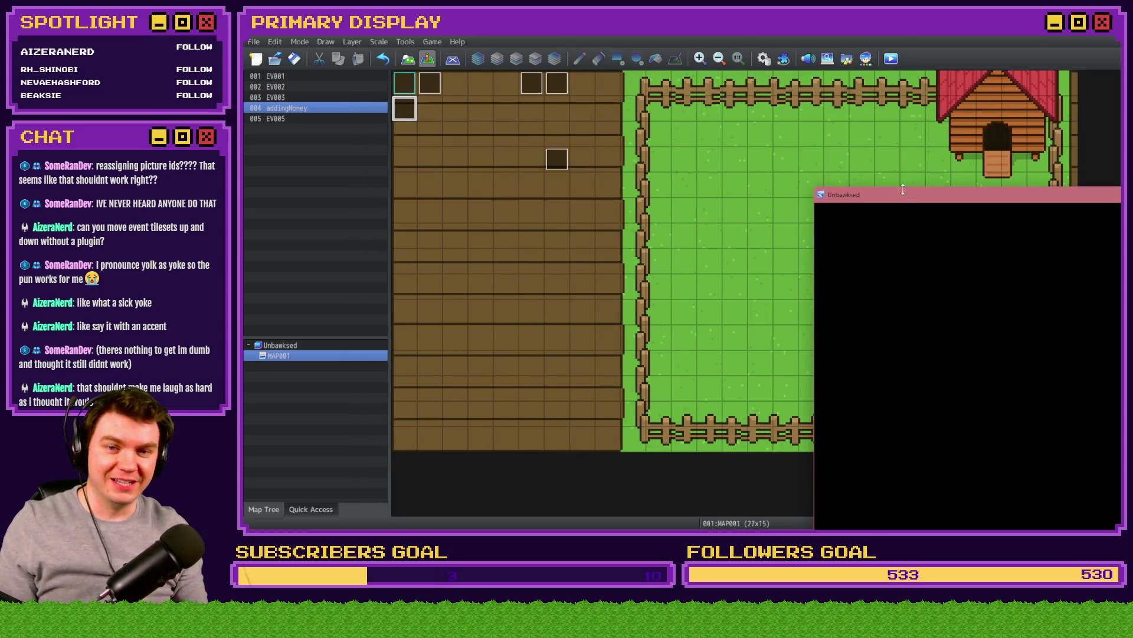
double_click(902, 185)
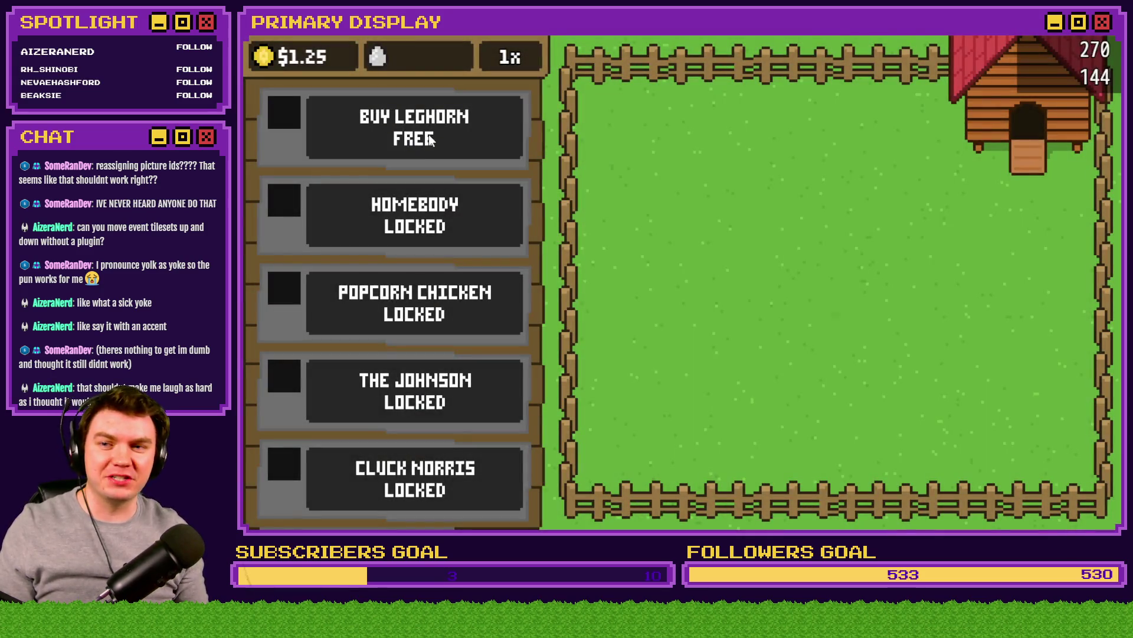
left_click(428, 134)
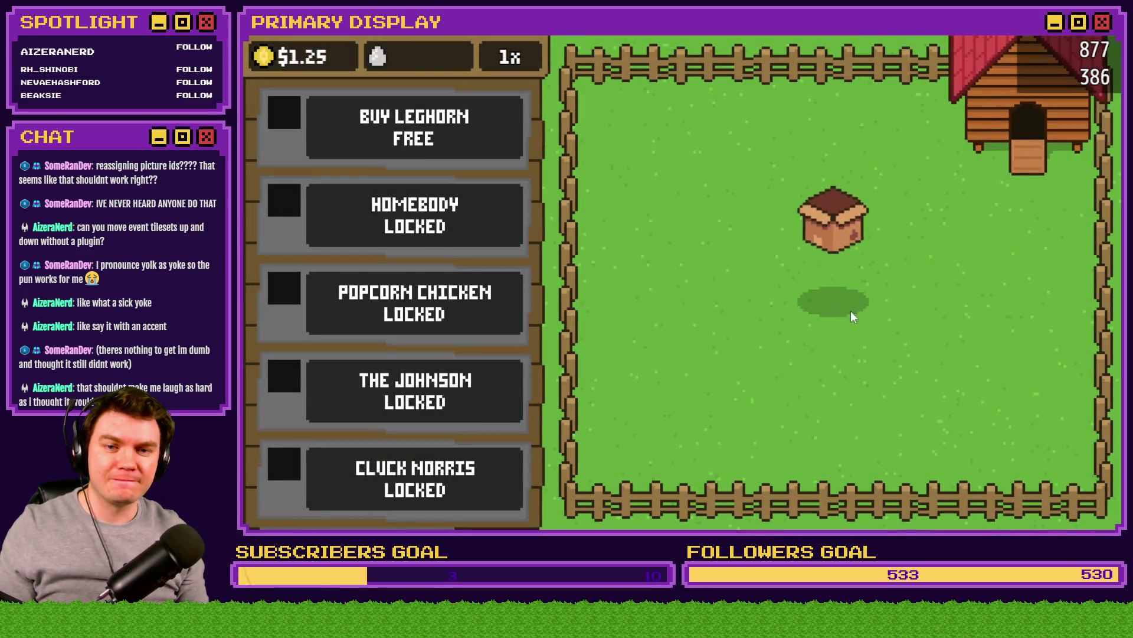
left_click(847, 307)
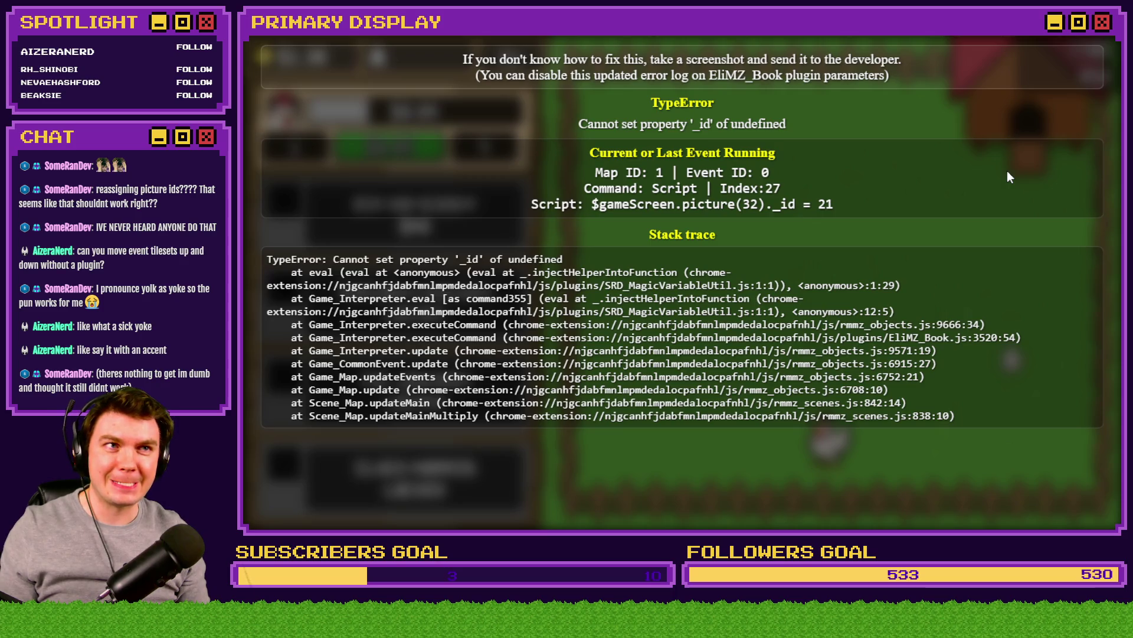
left_click(1106, 39)
Step: Delete the dot before _id in the Egg 1 id-reassignment script and keep the edit
left_click(765, 59)
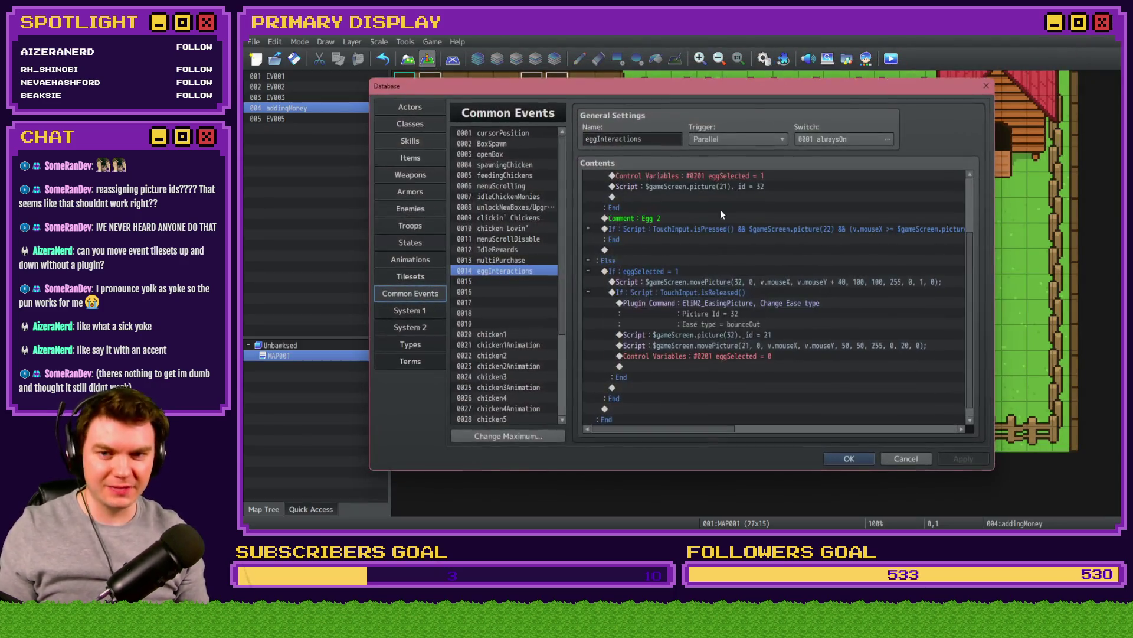
scroll(689, 281, "up", 3)
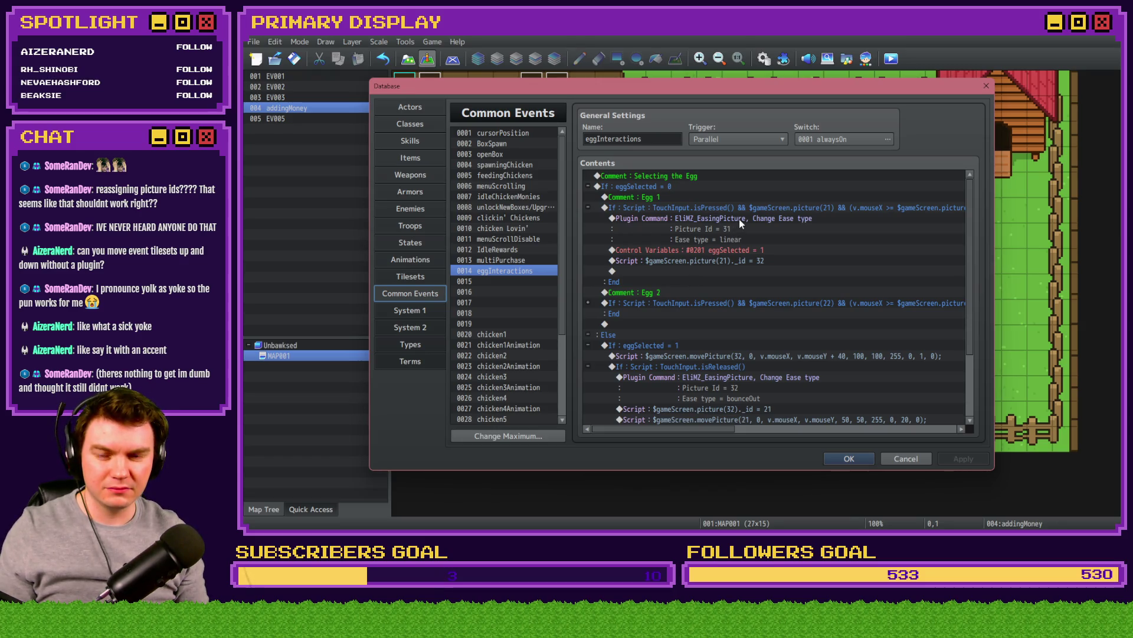
double_click(741, 262)
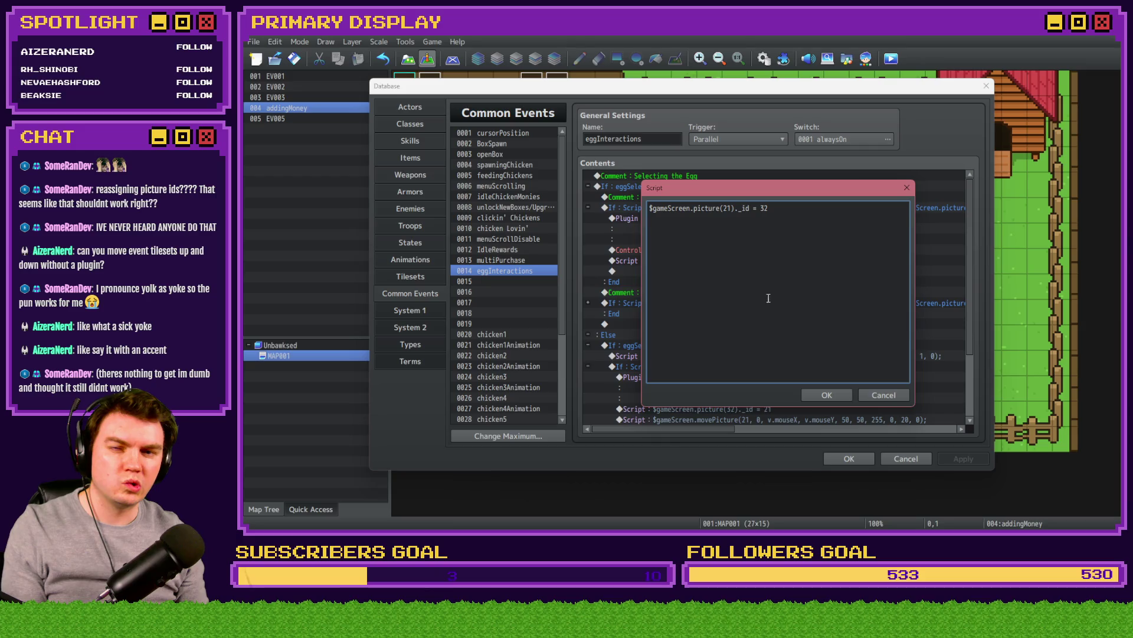
key("Delete")
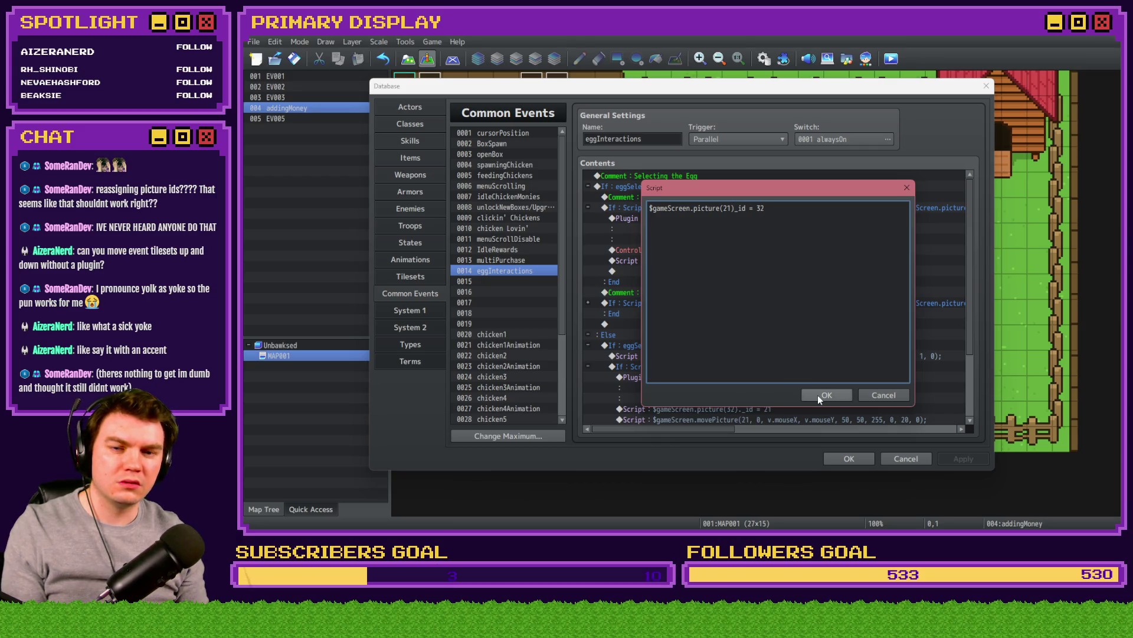
left_click(820, 395)
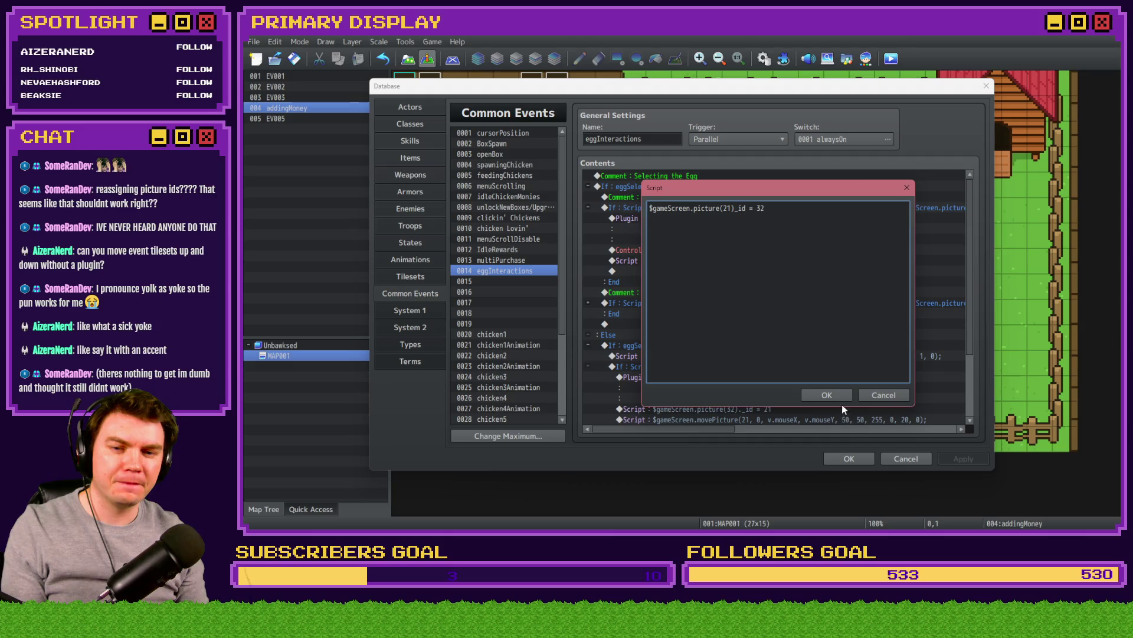
left_click(850, 460)
Step: Inspect chicken1's #0022 chicken1Y variable command unchanged, close the Database and start a playtest
key("F9")
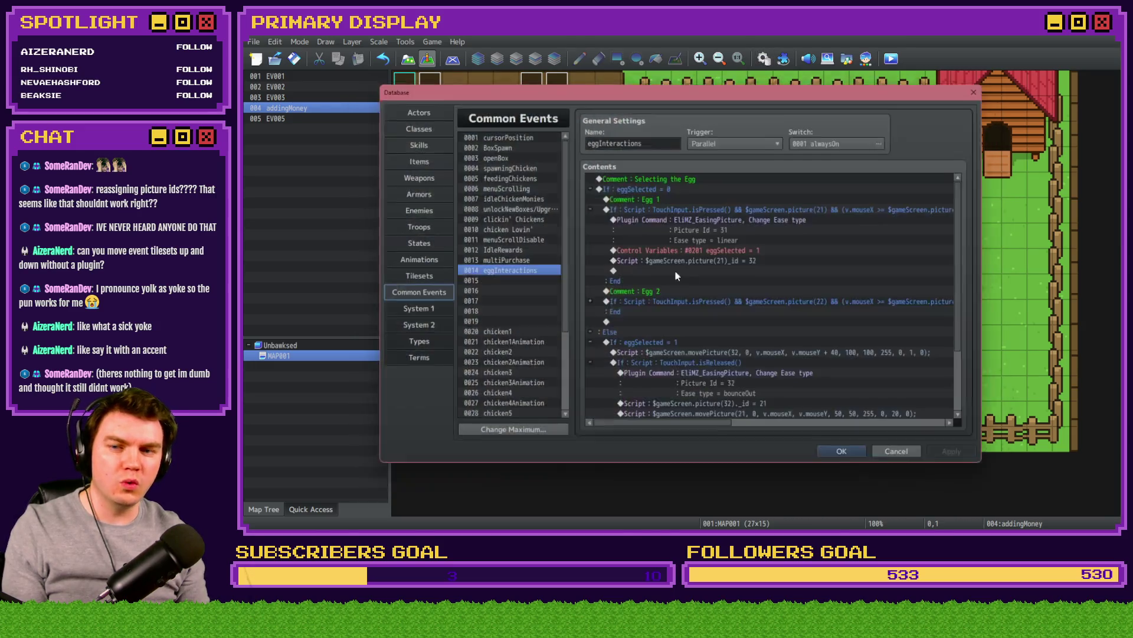
left_click(523, 334)
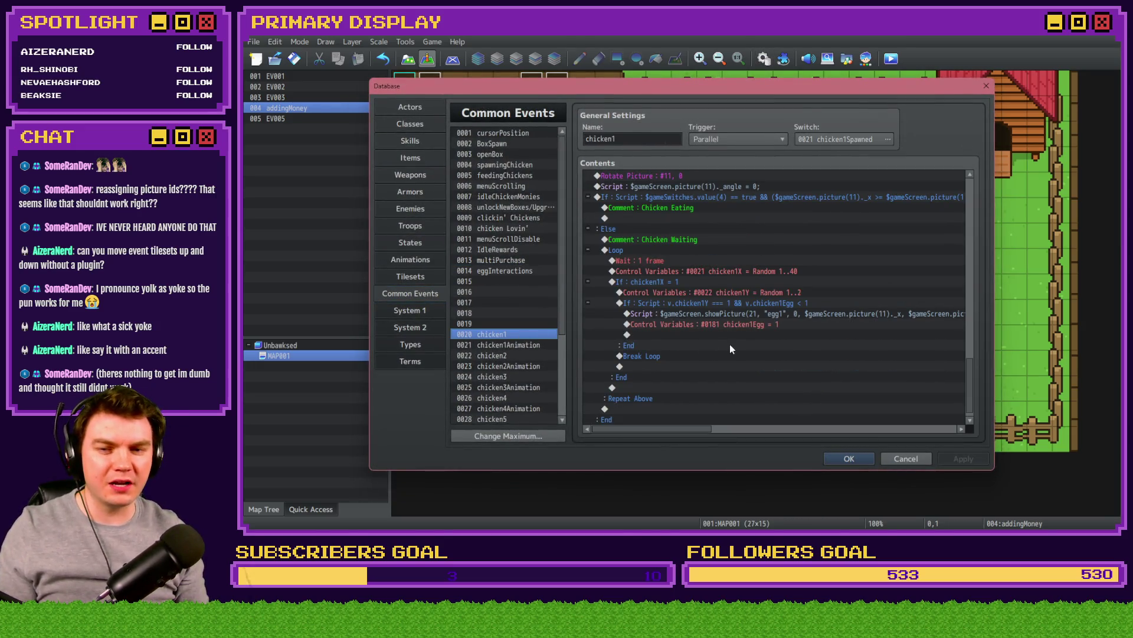
scroll(729, 345, "down", 1)
double_click(756, 281)
left_click(808, 398)
left_click(849, 459)
key("ctrl+o")
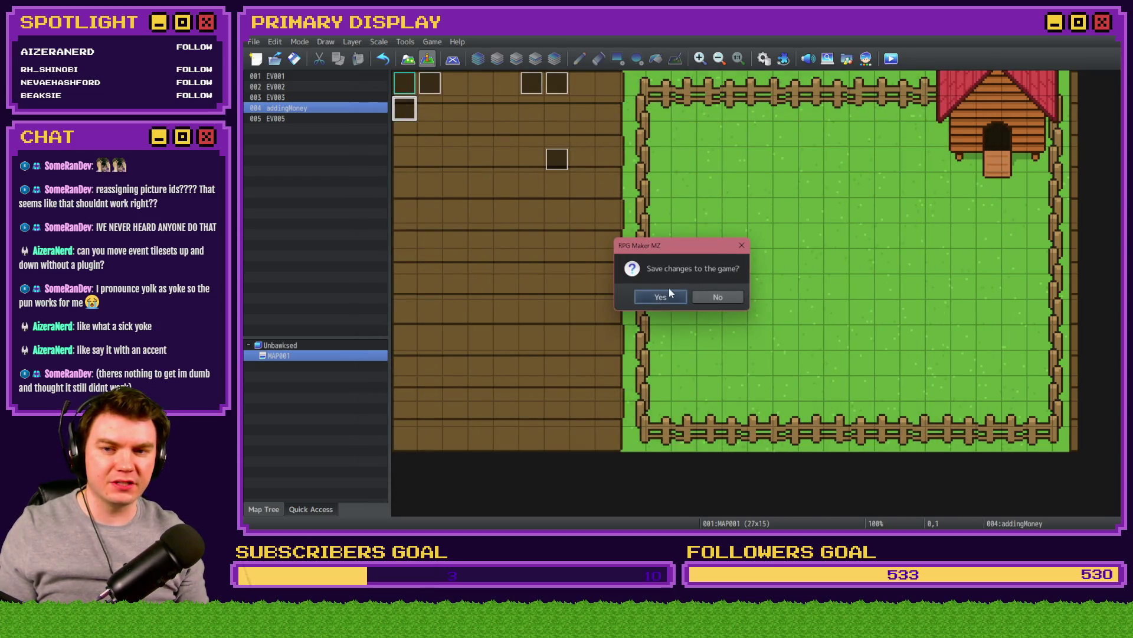
Step: Save, buy the free Leghorn and open its crate to hit the SyntaxError, then close the game
left_click(666, 292)
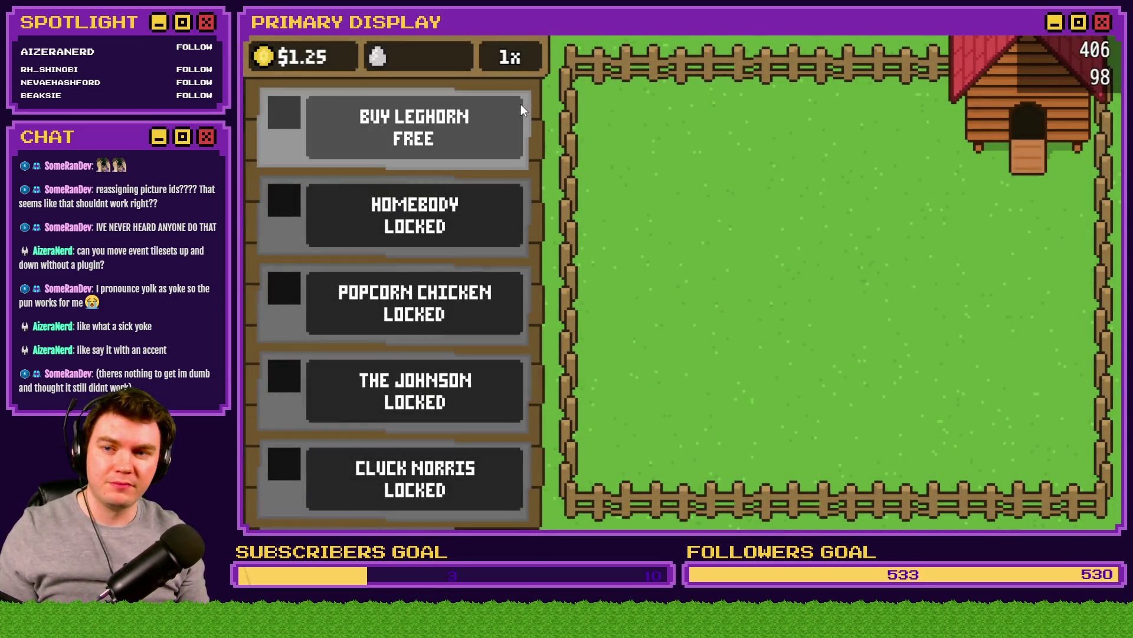
left_click(488, 150)
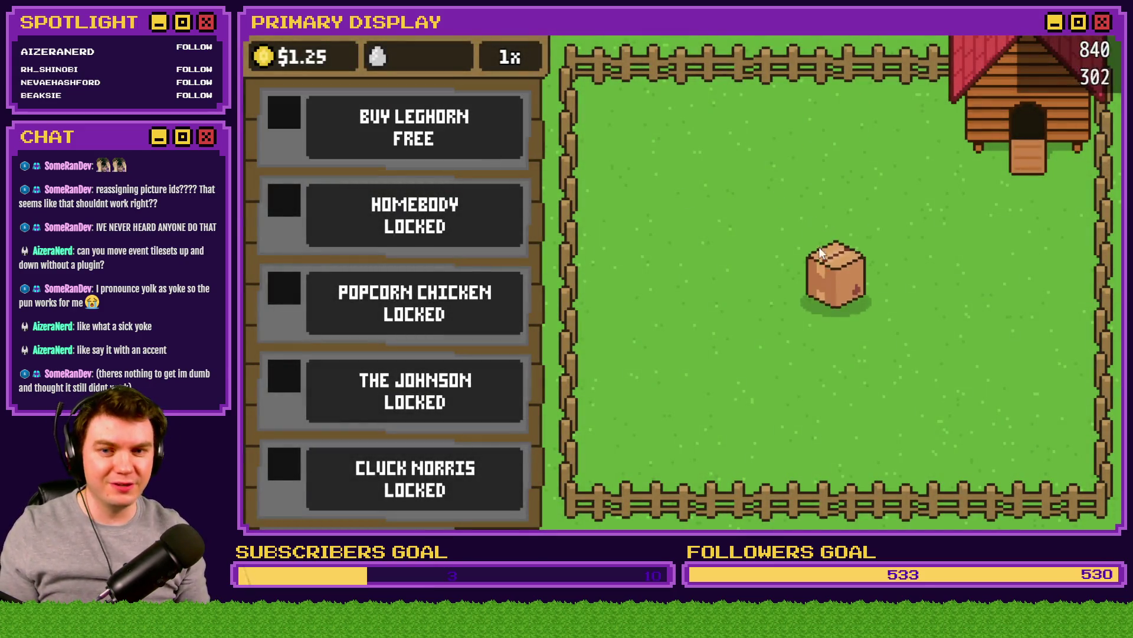
left_click(834, 279)
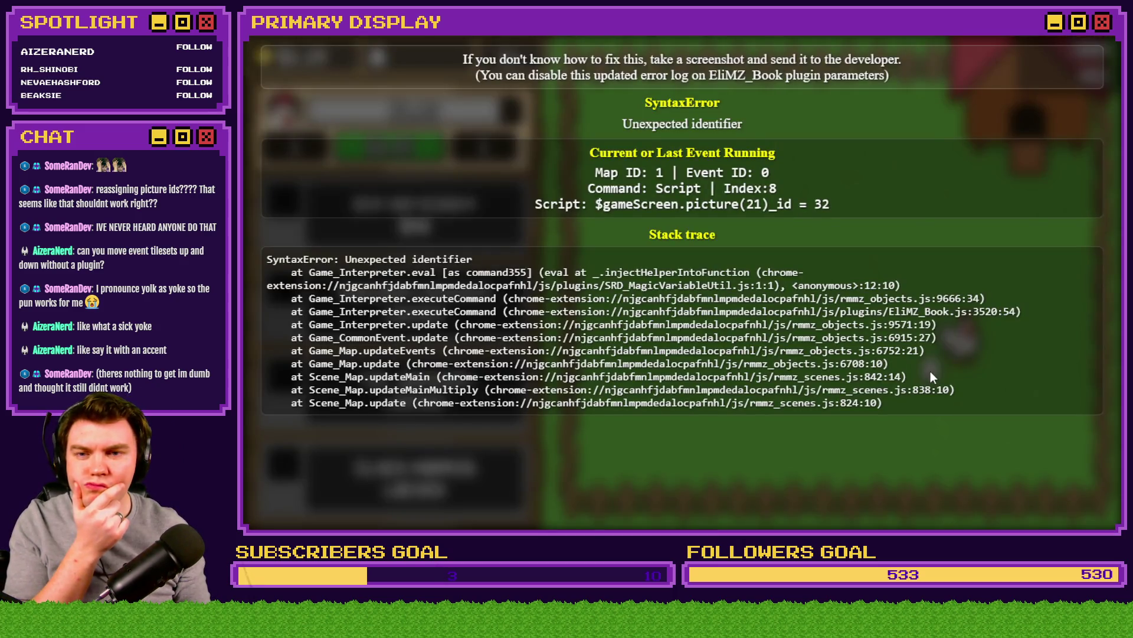
left_click(1071, 58)
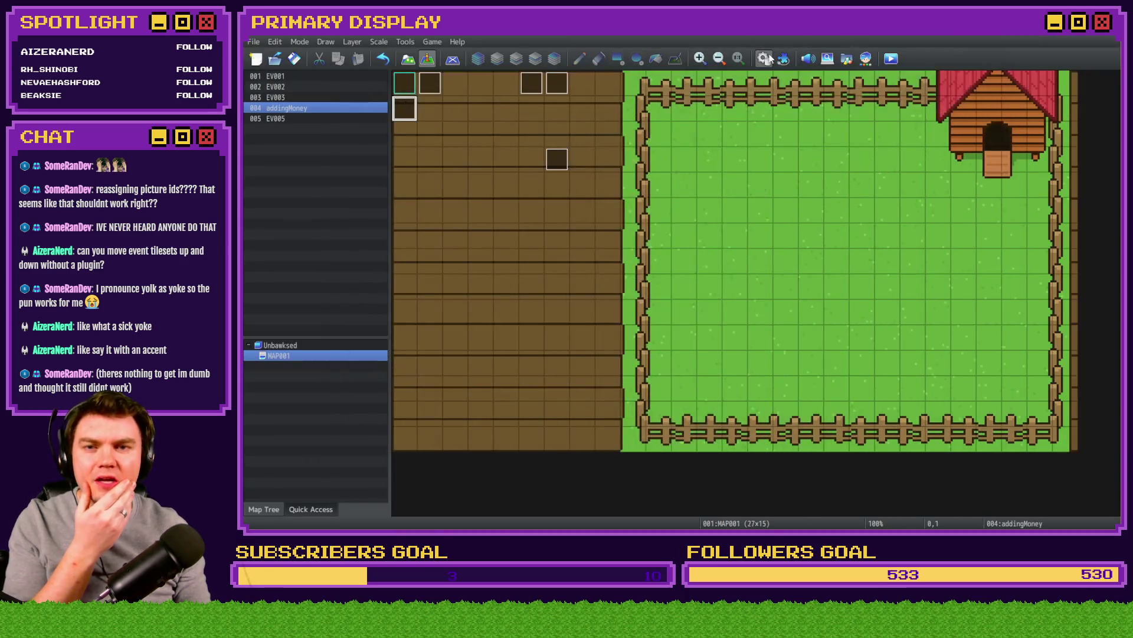
Step: Insert '.' so the eggInteractions line reads $gameScreen.picture(21)._id = 32, and save the Database
left_click(765, 58)
scroll(702, 265, "up", 7)
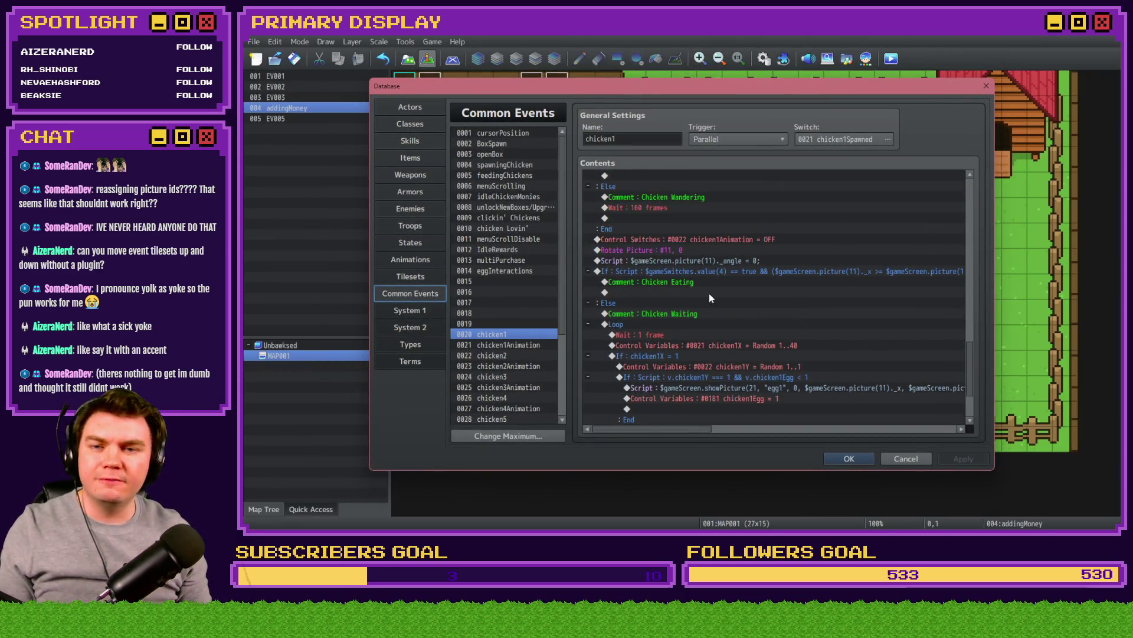
scroll(709, 297, "up", 4)
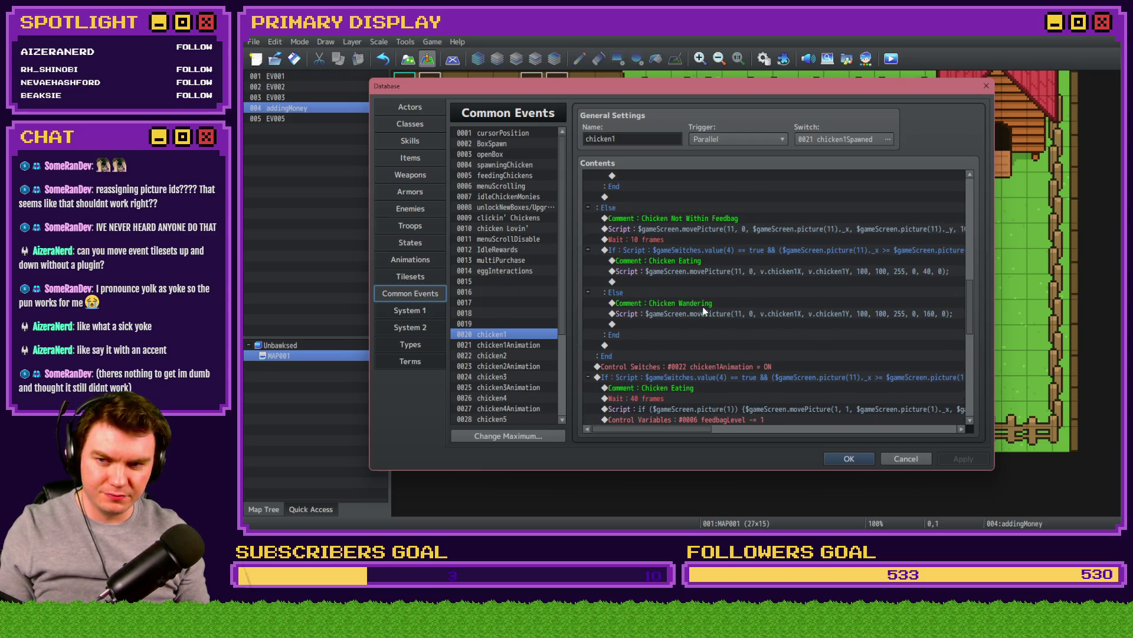
scroll(700, 310, "down", 10)
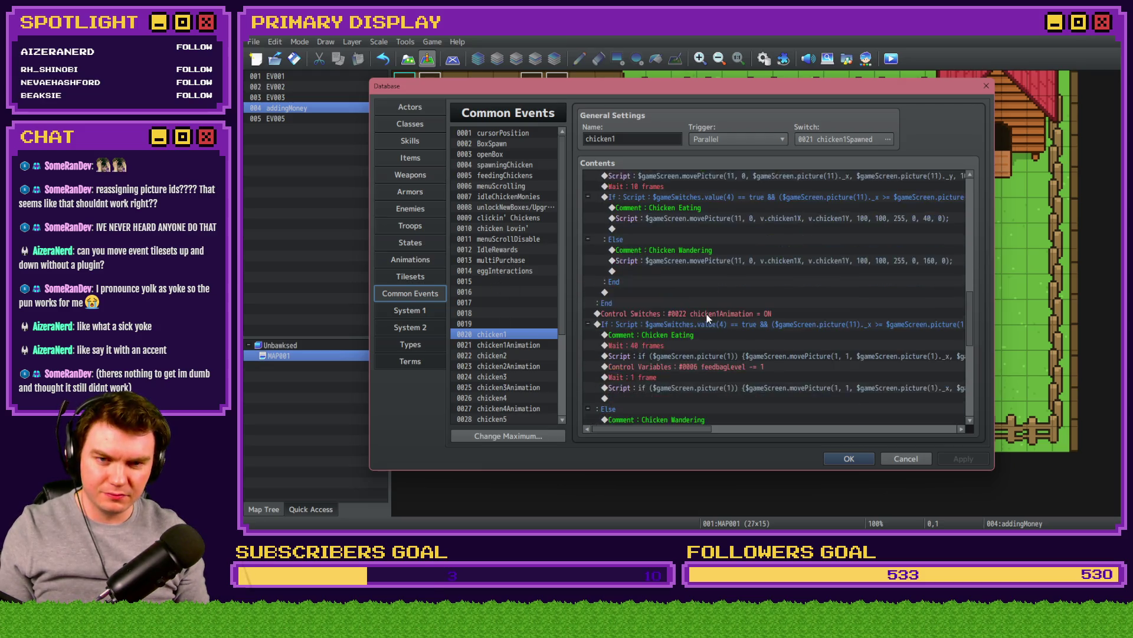
left_click(511, 271)
double_click(742, 260)
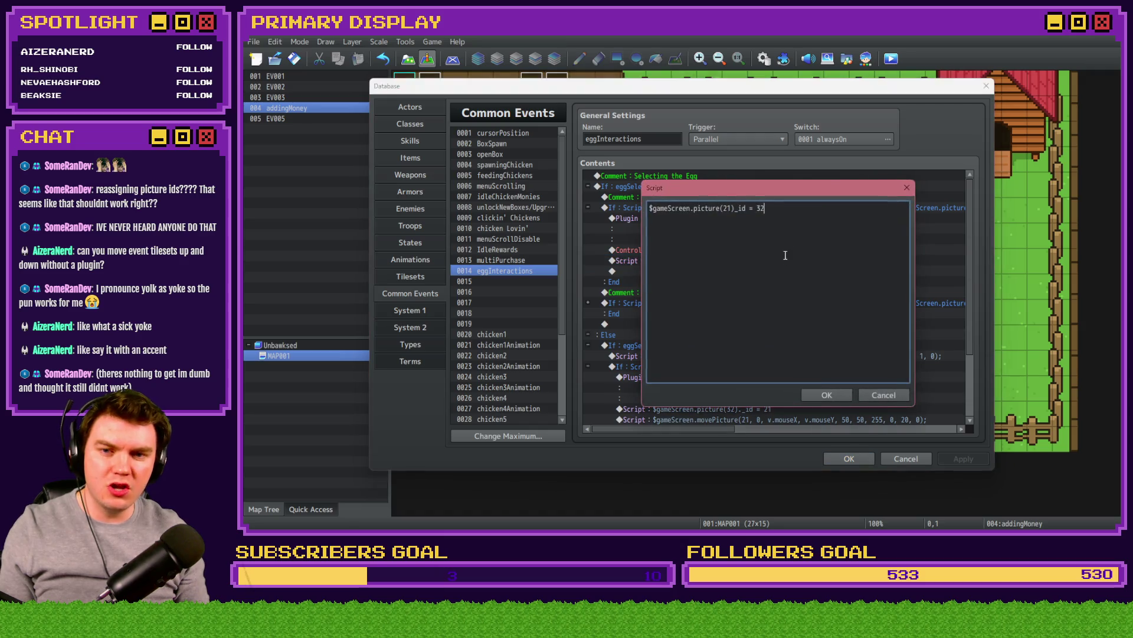
left_click(736, 209)
type(".")
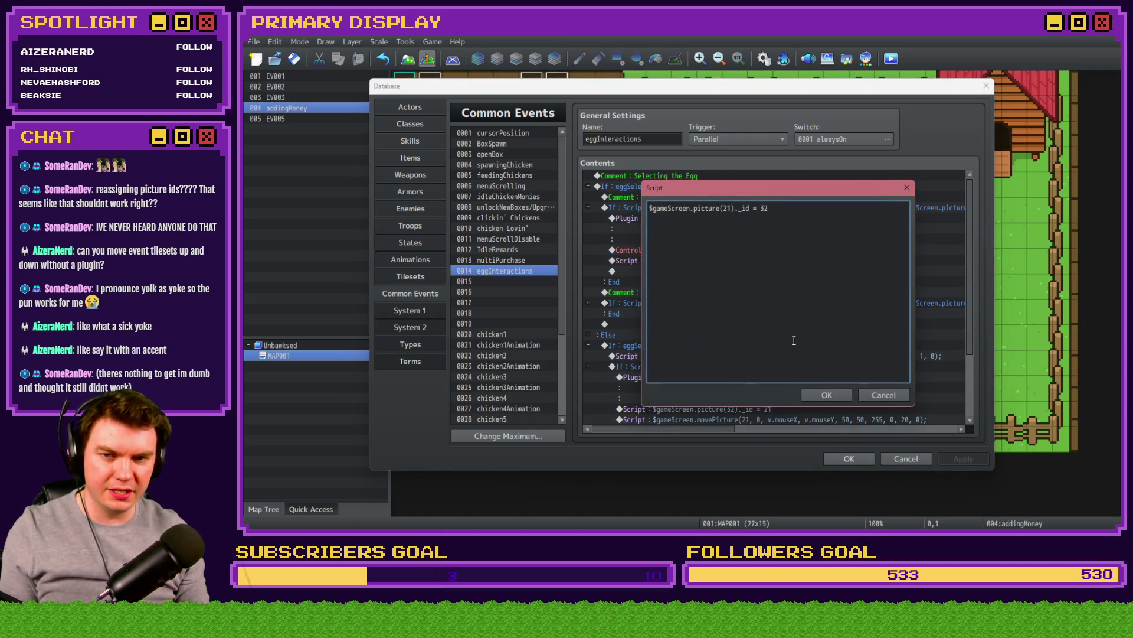
left_click(832, 396)
left_click(849, 460)
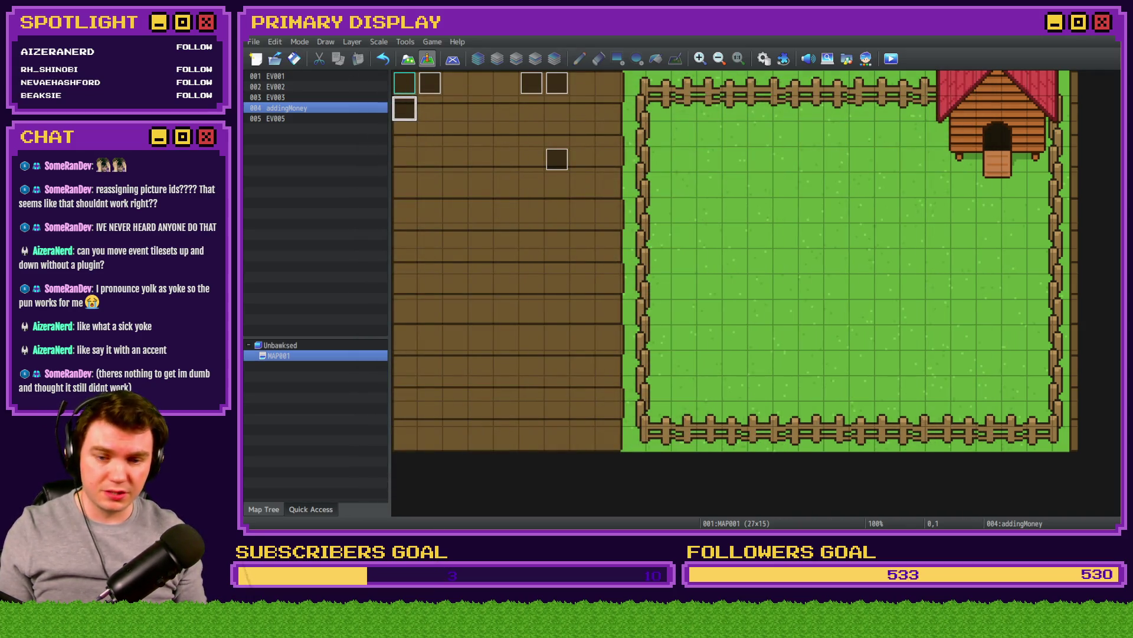
key("super+e")
Step: Switch to Tomb of Vercilias, view its plugin list unchanged, then go to its js/plugins folder
key("super+shift+Right")
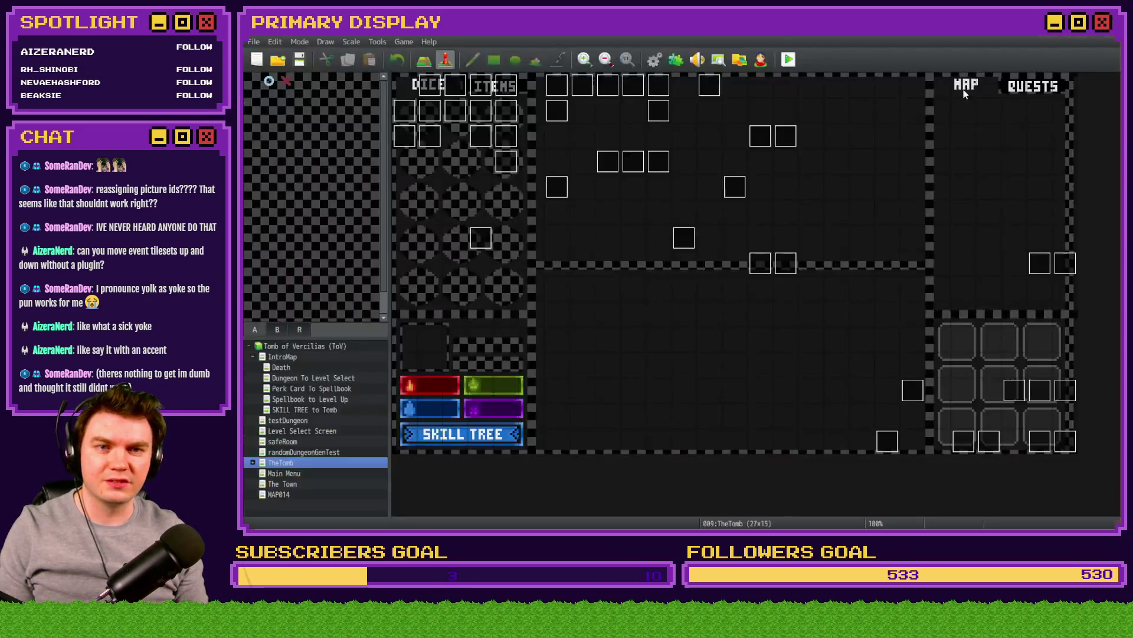
left_click(678, 61)
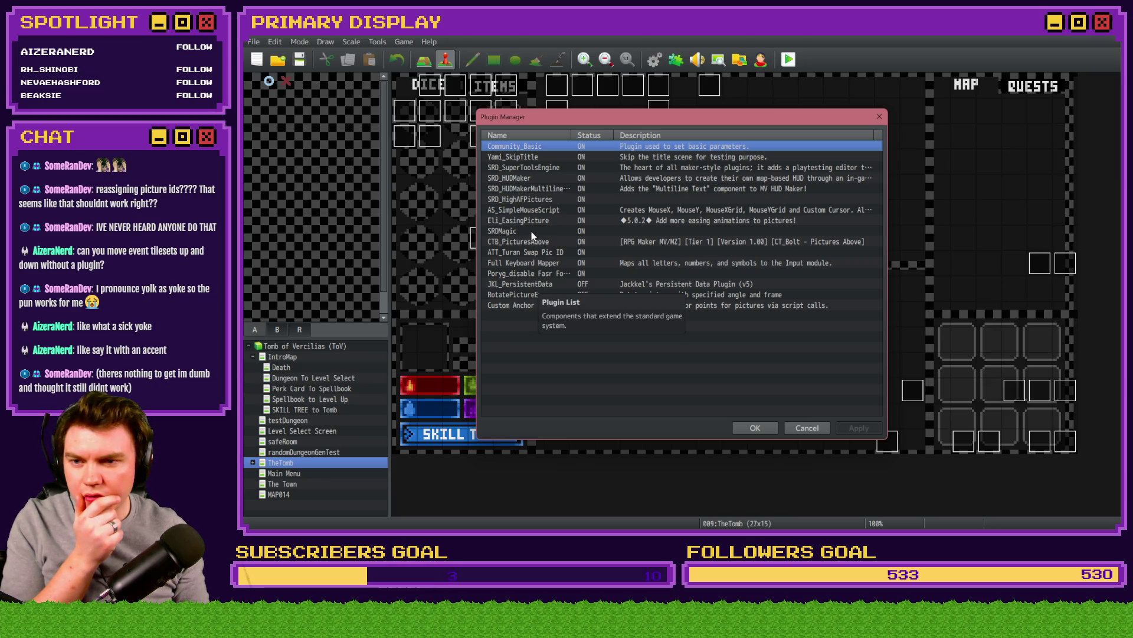
left_click(807, 428)
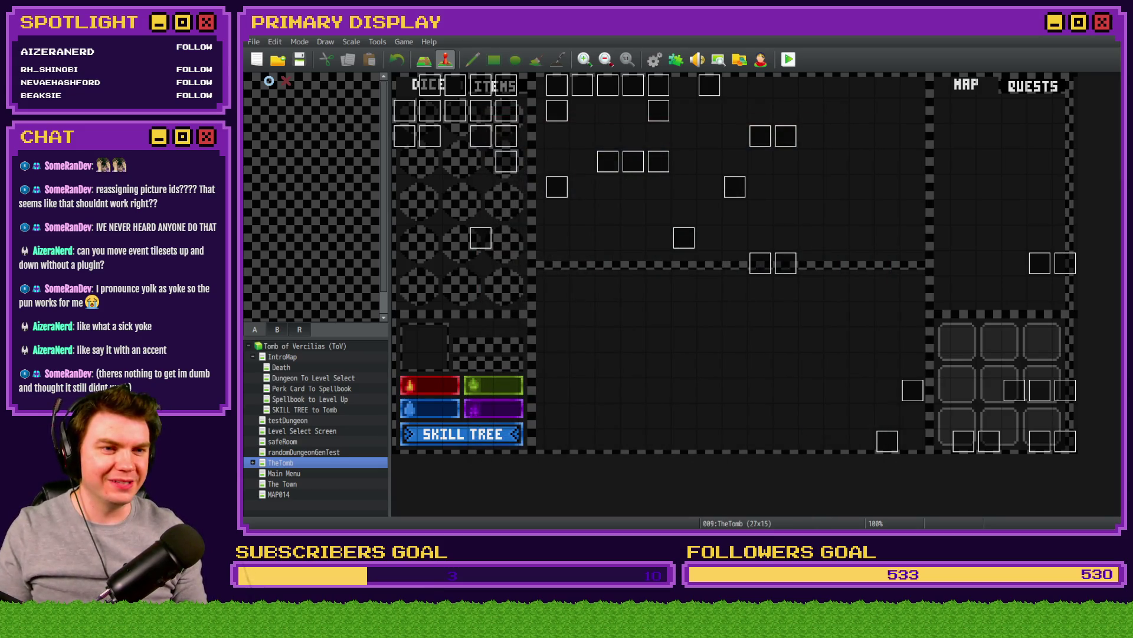
key("alt+Tab")
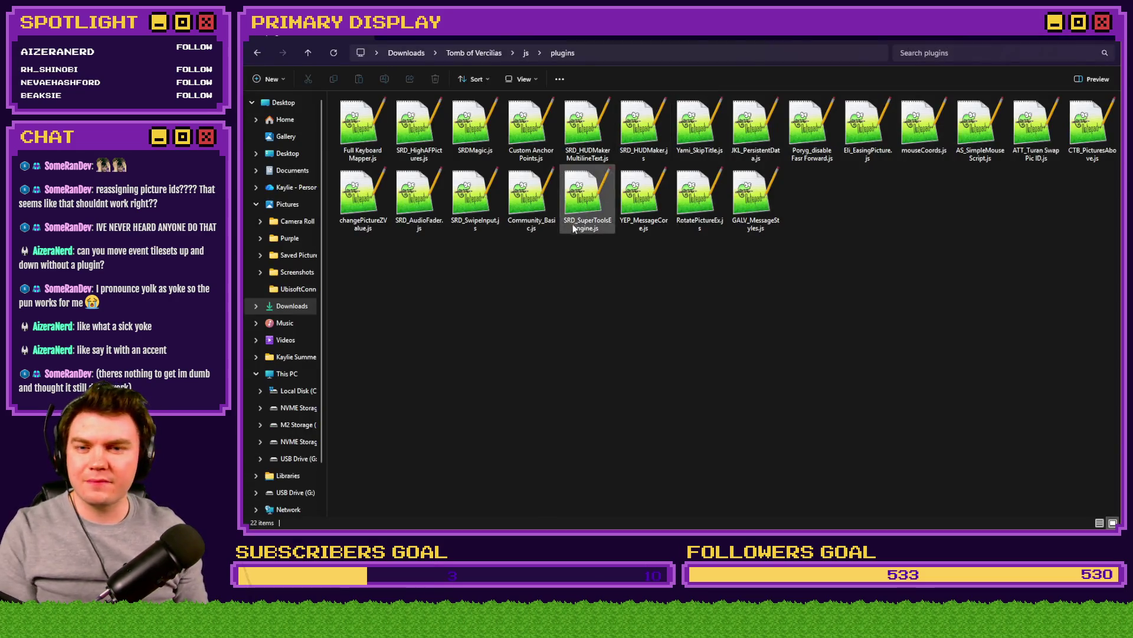
Step: Select changePictureZValue.js in js/plugins and open it in Notepad++
left_click(754, 199)
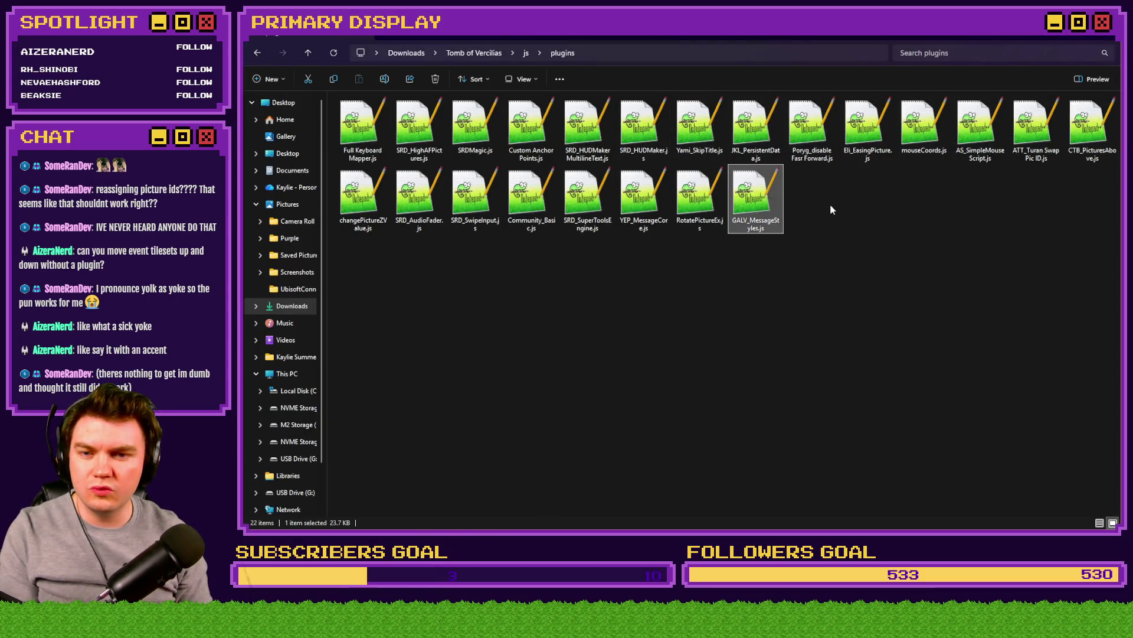
key("Left")
key("Left")
key("Left")
key("Left")
key("Left")
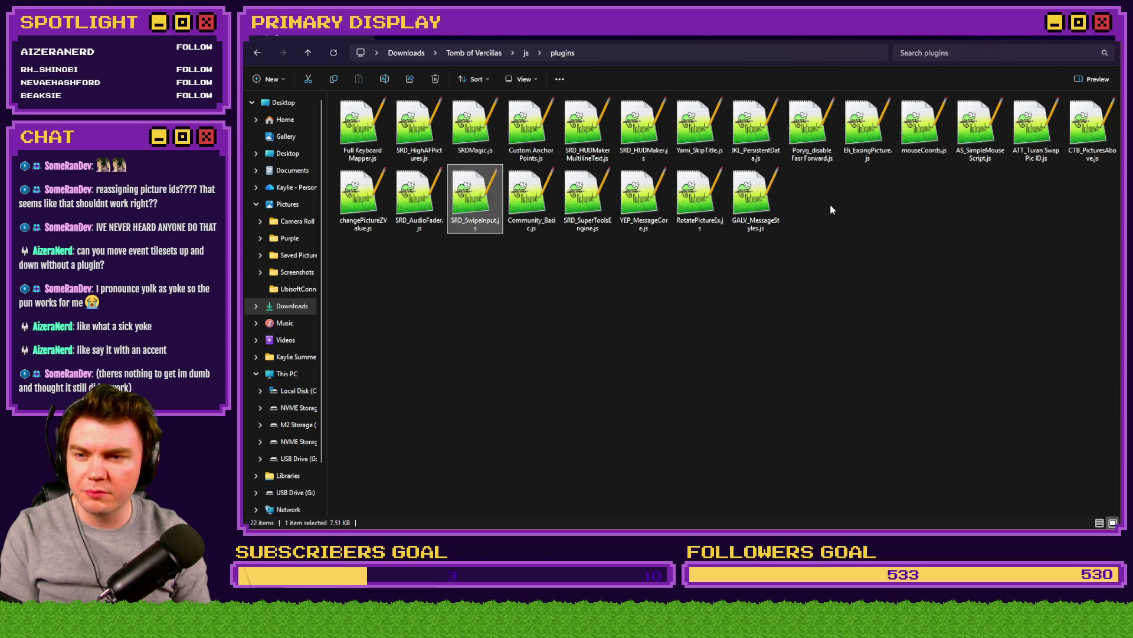
key("Left")
key("Left")
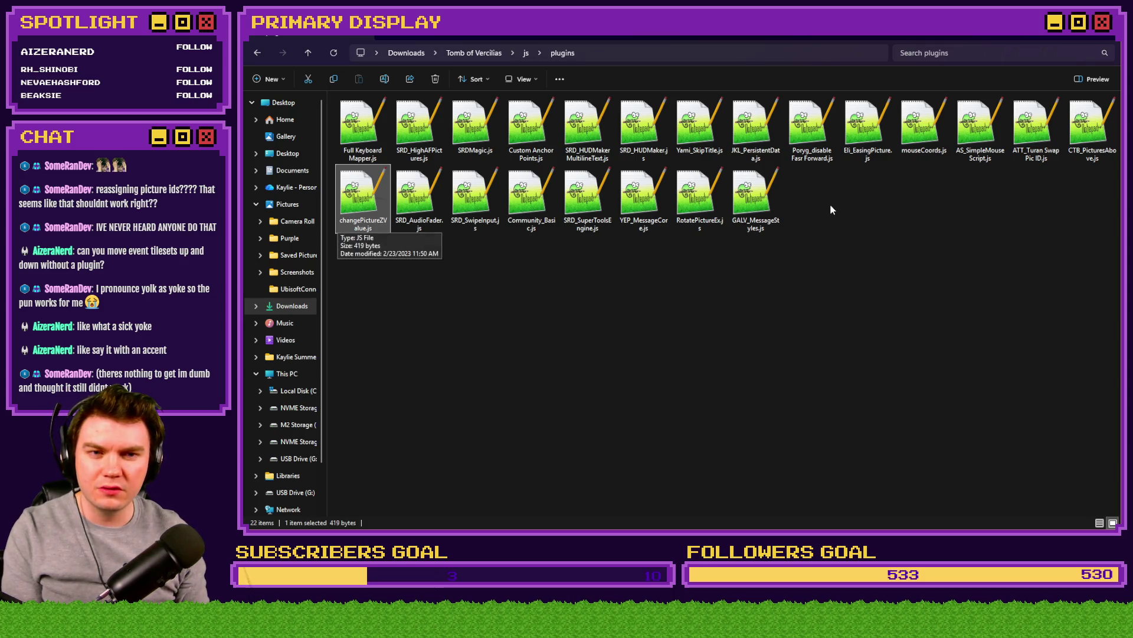
key("Return")
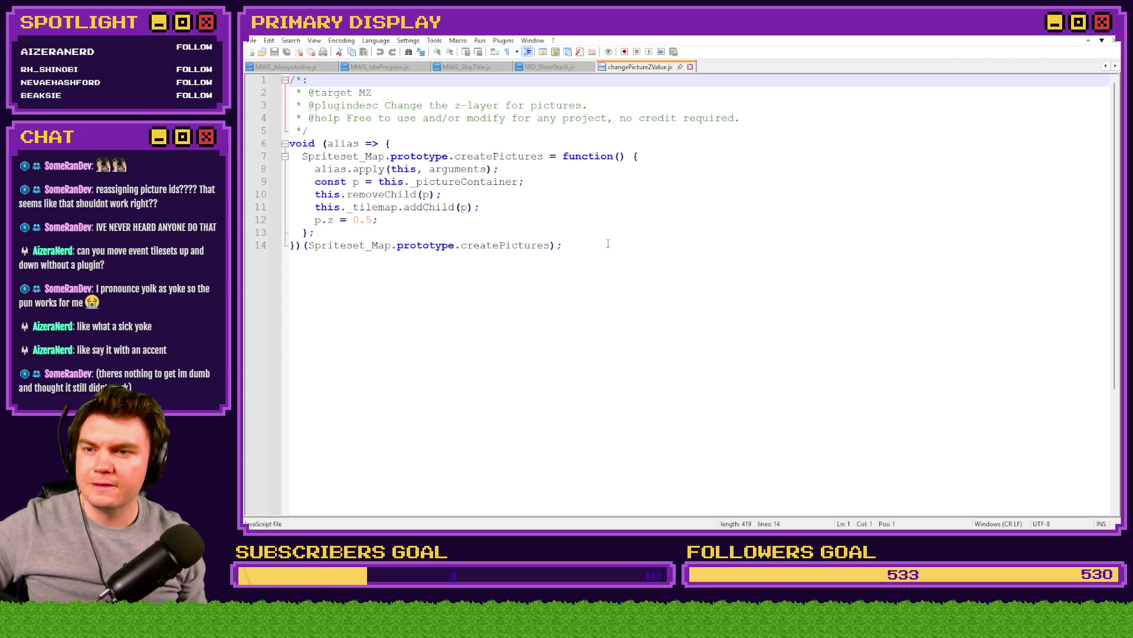
Step: View and close CTB_PicturesAbove.js, then open ATT_Turan Swap Pic ID.js in Notepad++
key("alt+Tab")
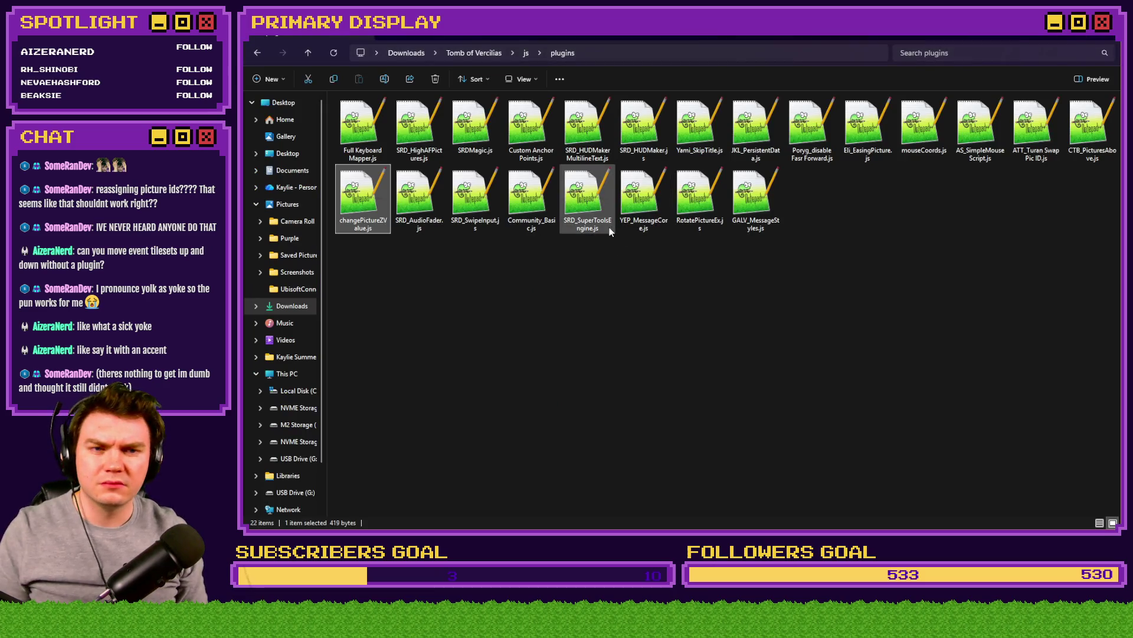
key("Left")
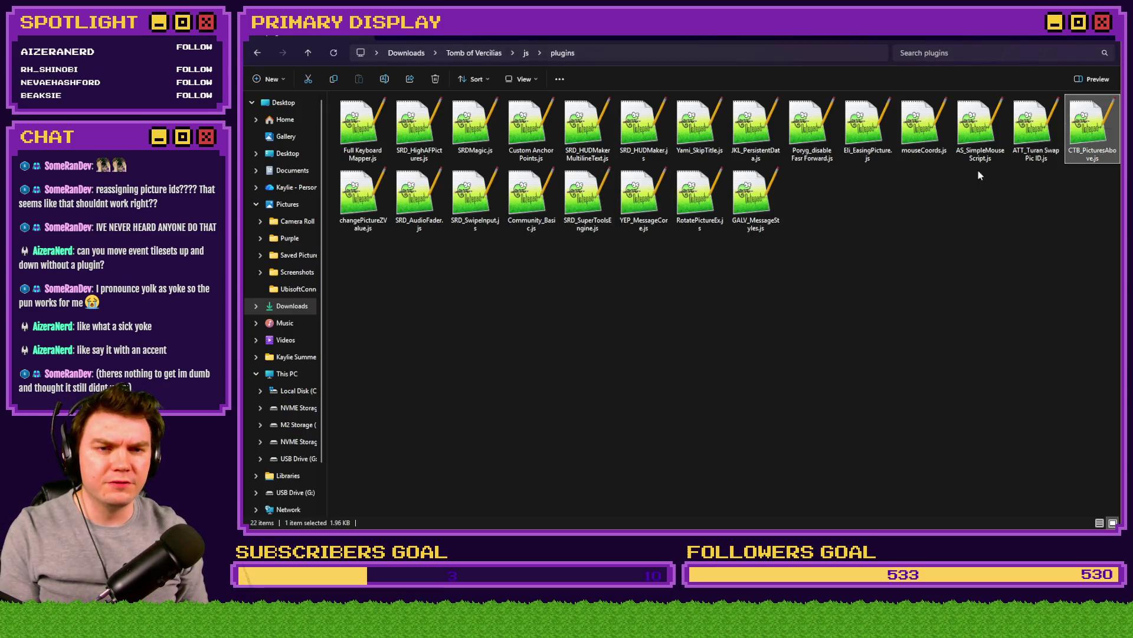
double_click(1091, 131)
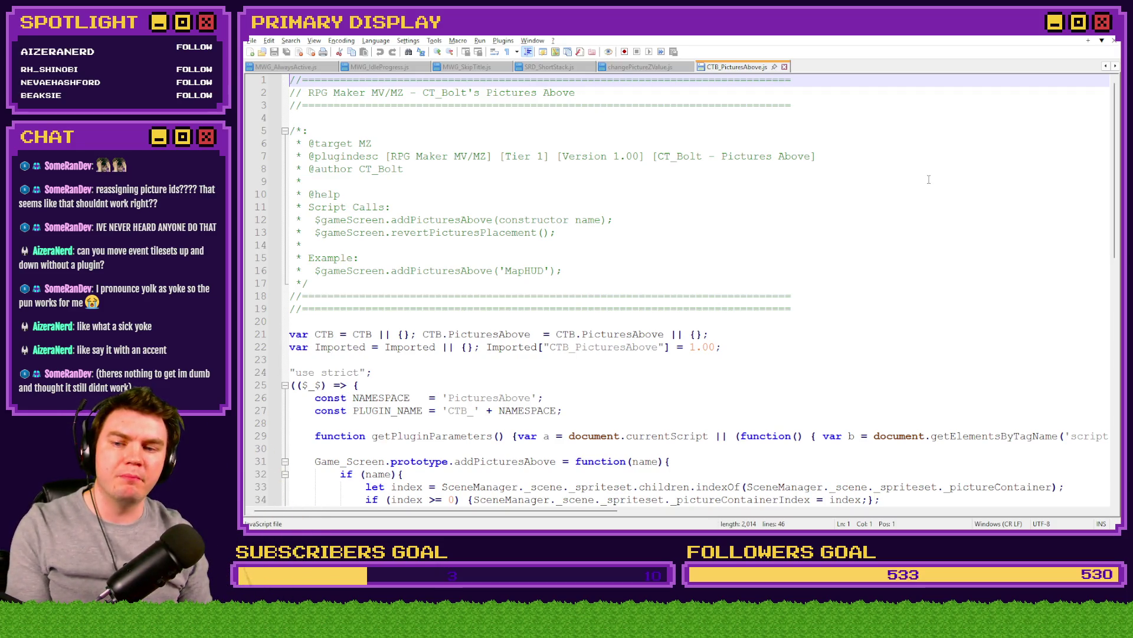
left_click(785, 67)
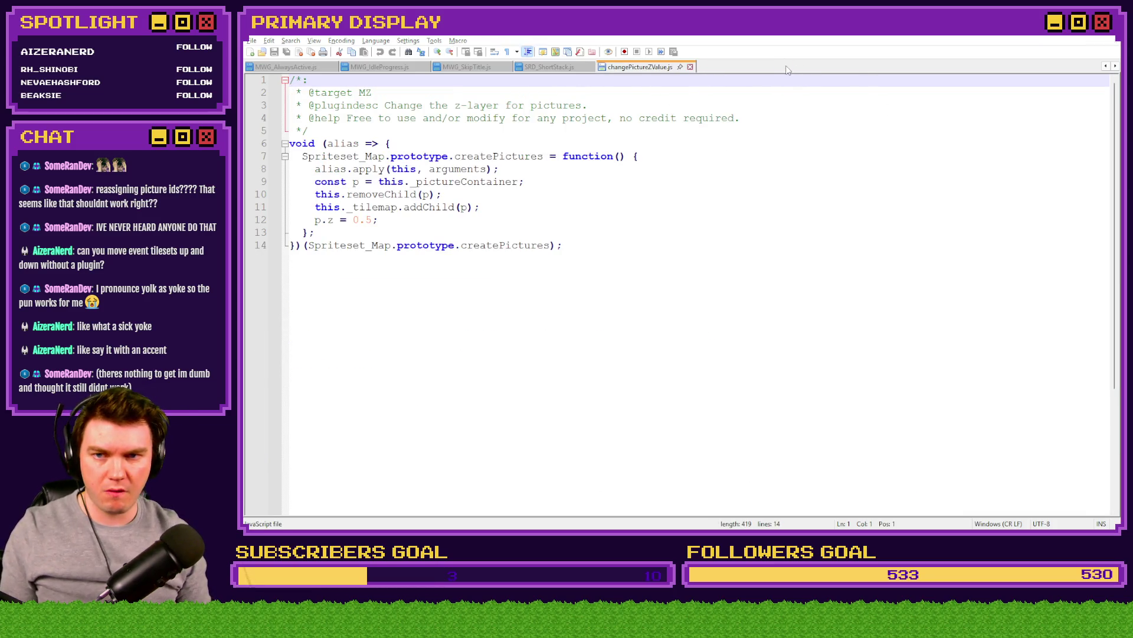
key("alt+Tab")
double_click(1036, 130)
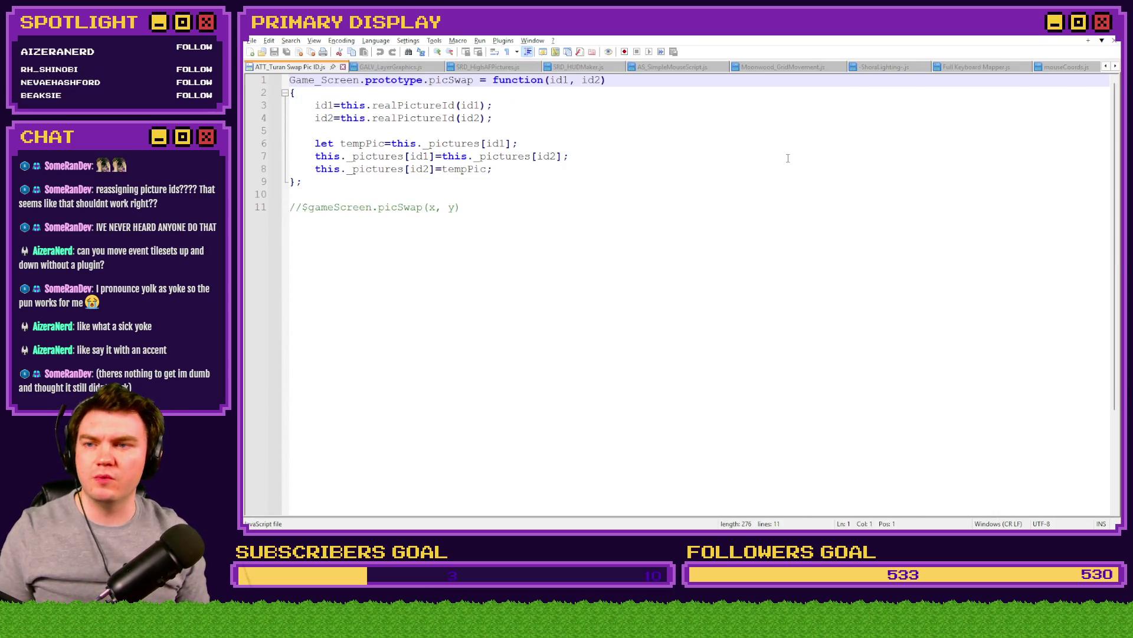
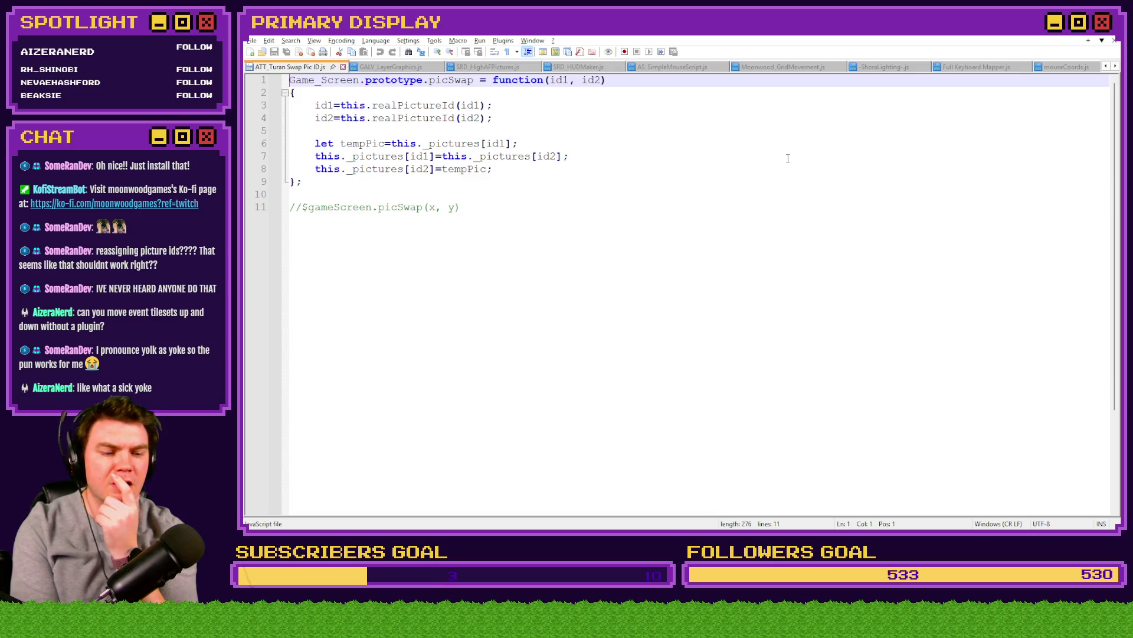
Step: Close the ATT_Turan Swap Pic ID.js file in Notepad++
left_click(1115, 41)
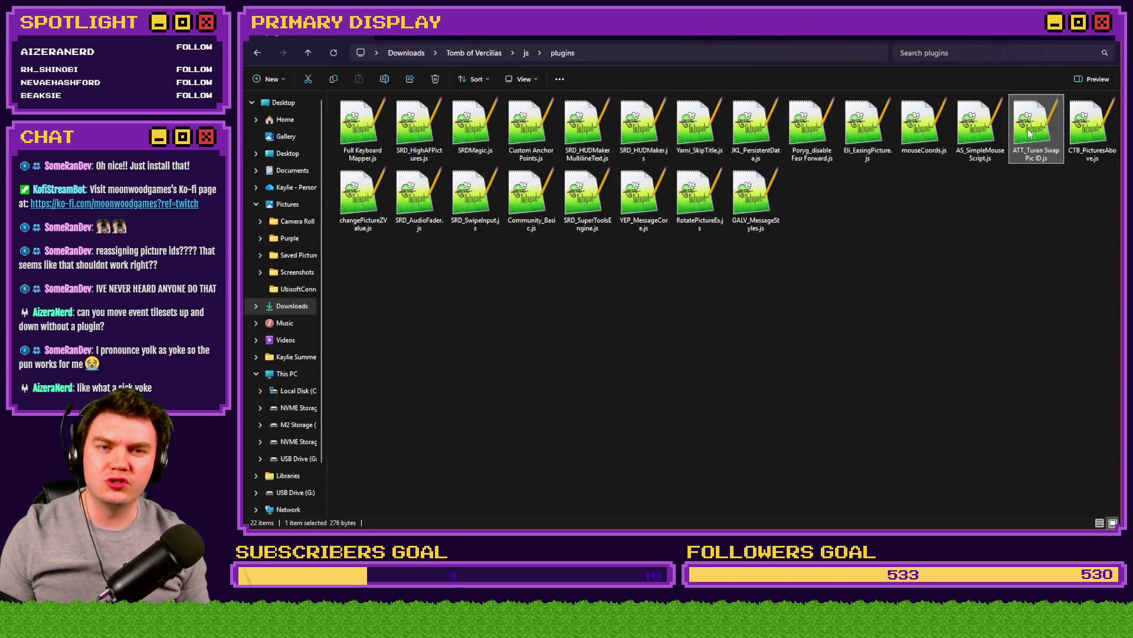
Step: Shrink the plugins folder window and open RPG Maker's Plugin Manager
key("super+Down")
key("super+Down")
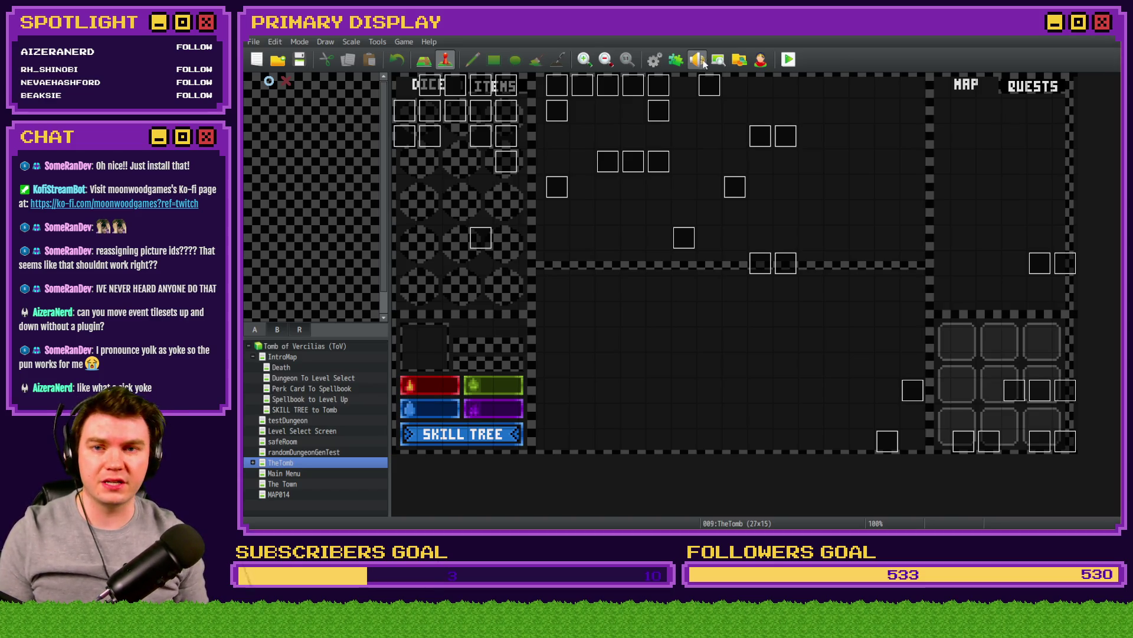
left_click(677, 60)
double_click(544, 315)
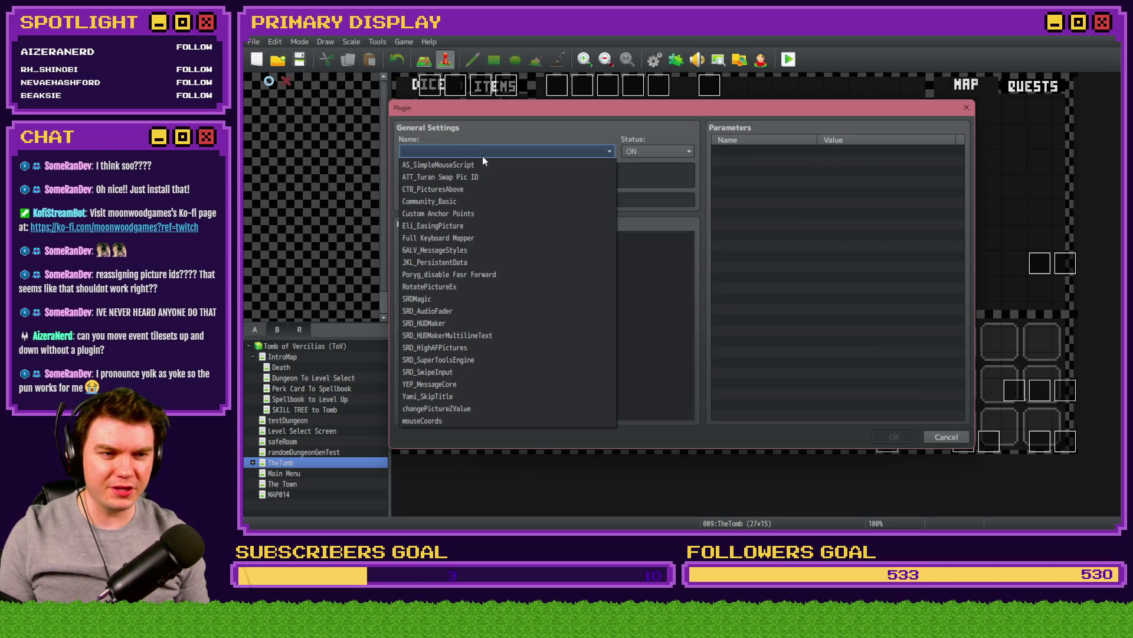
left_click(504, 177)
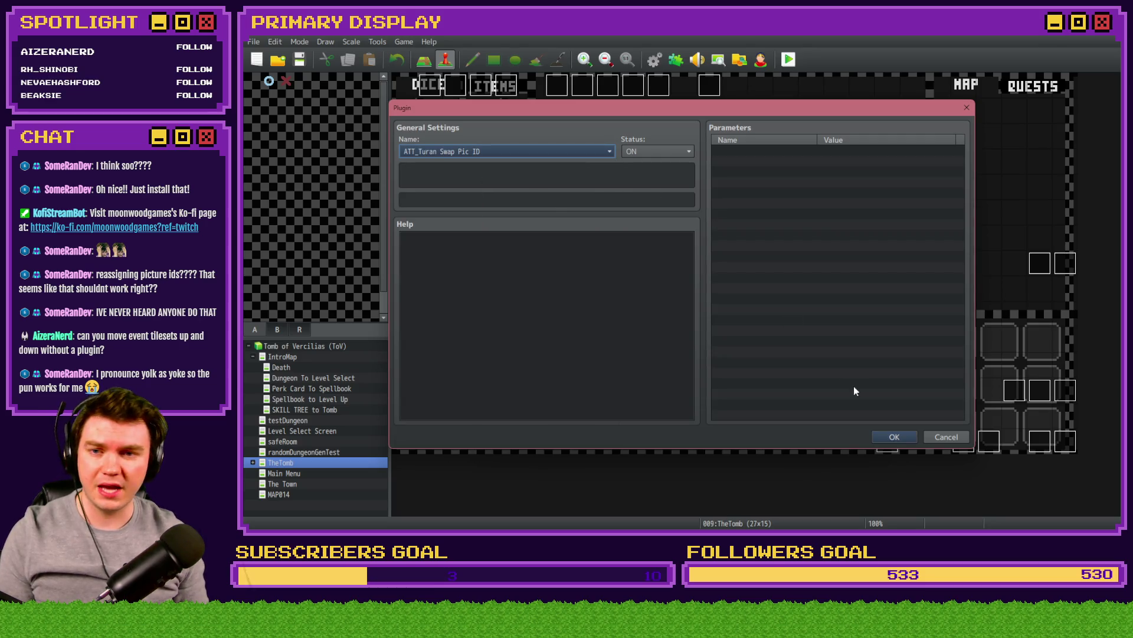
left_click(894, 436)
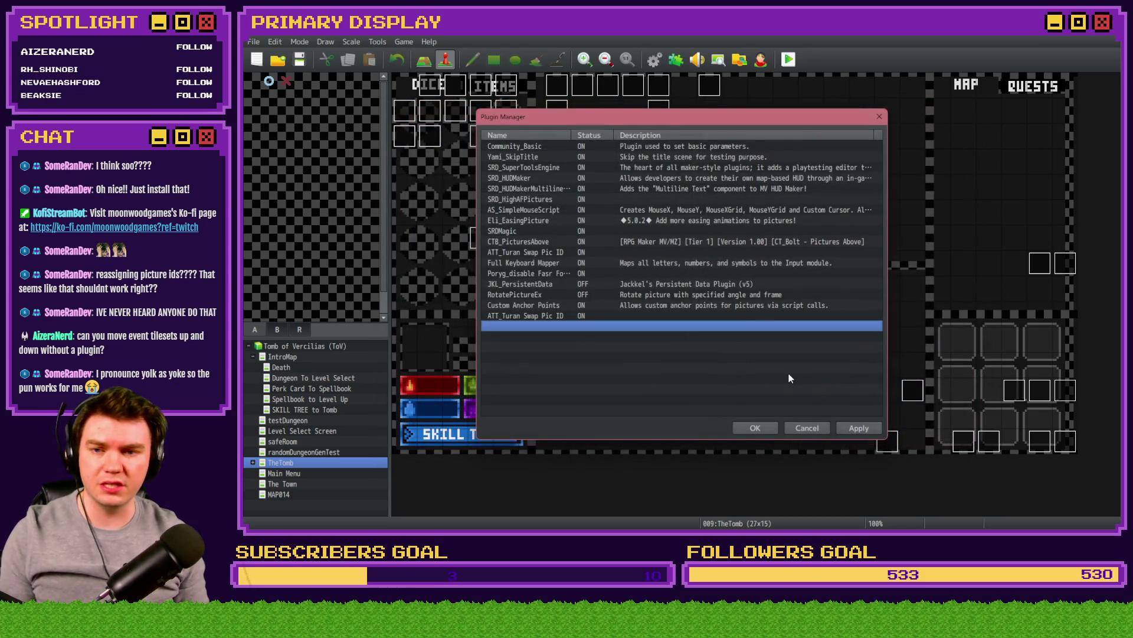
left_click(811, 429)
left_click(670, 297)
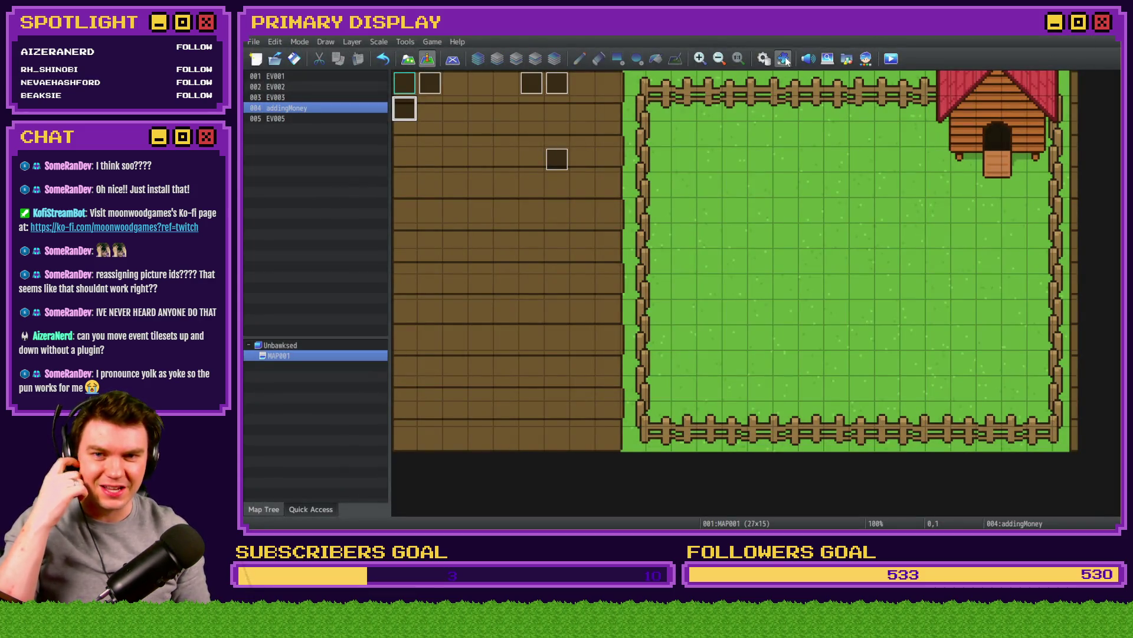
left_click(784, 58)
Step: Add the ATT_Turan Swap Pic ID plugin to the project's plugin list
double_click(576, 279)
left_click(489, 146)
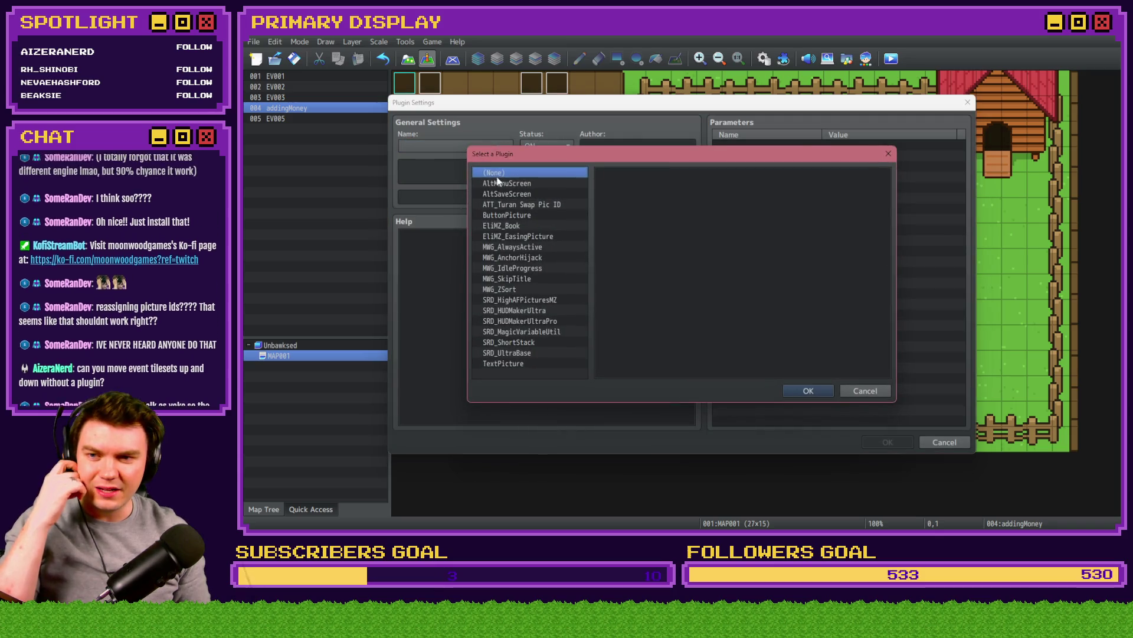
left_click(526, 185)
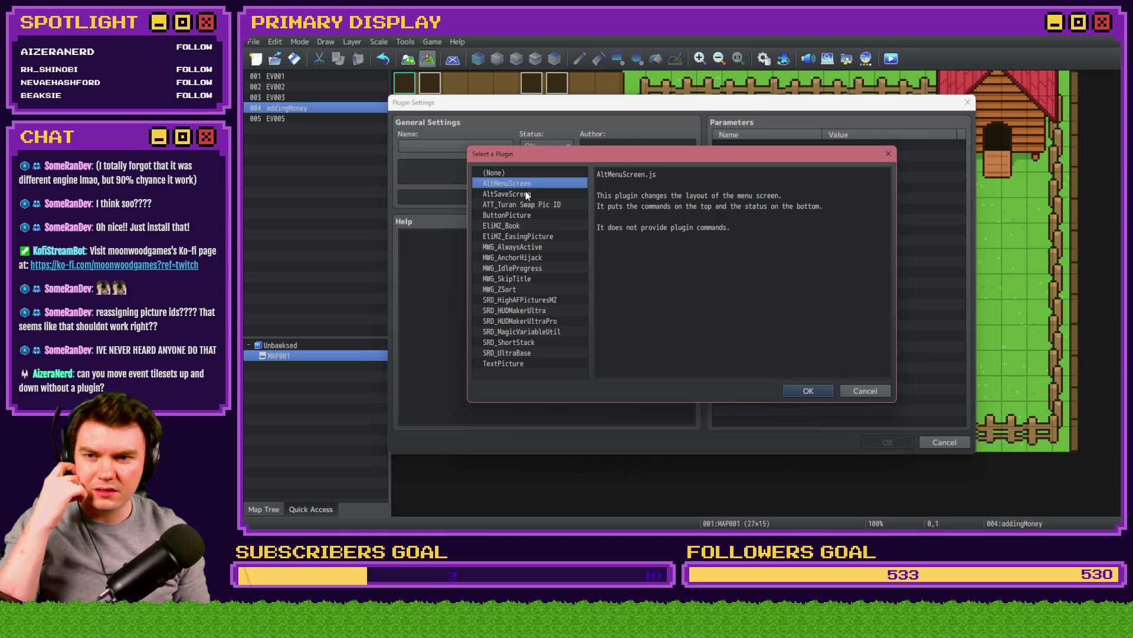
left_click(525, 193)
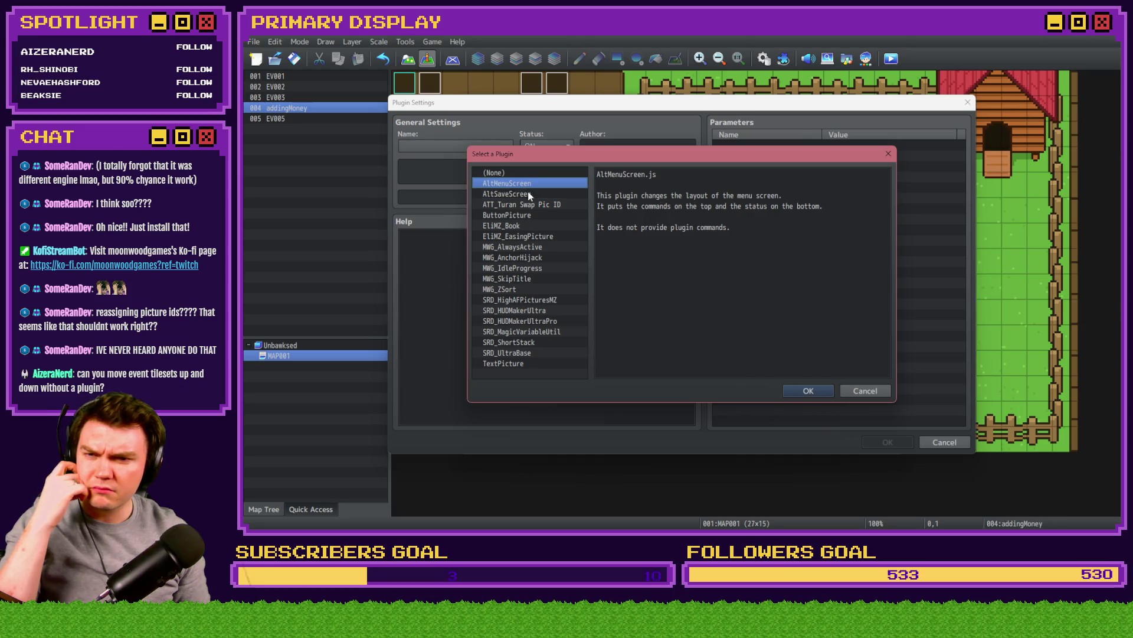
left_click(529, 204)
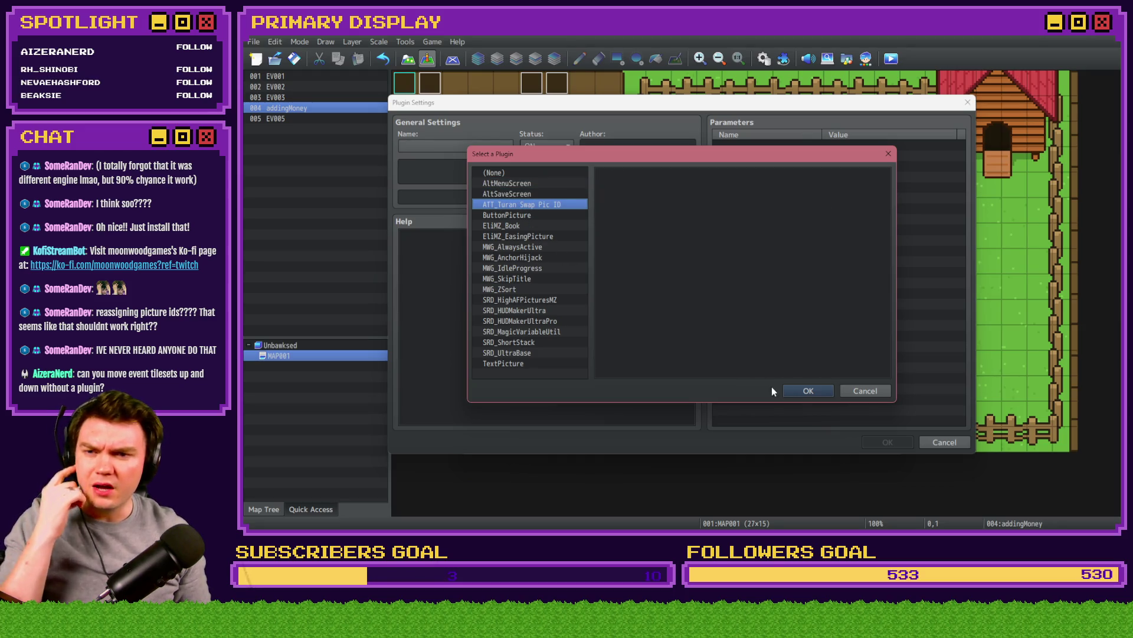
left_click(787, 390)
left_click(887, 443)
left_click(796, 441)
Step: Copy the example picSwap call from line 11 and open the eggInteractions common event
key("alt+Tab")
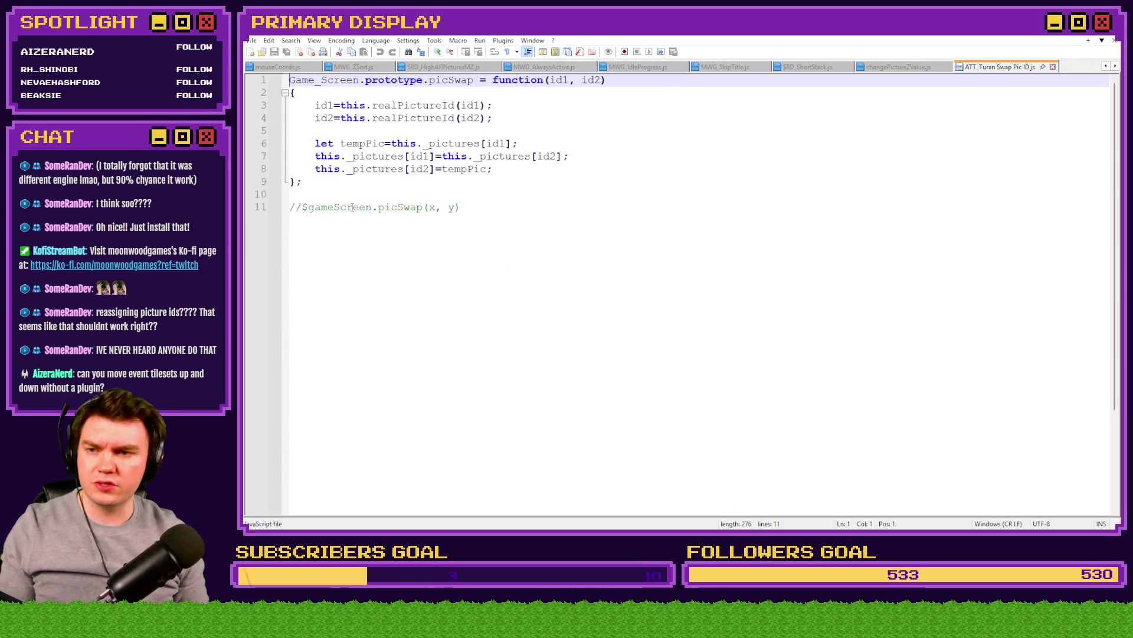
left_click_drag(303, 206, 533, 211)
key("ctrl+c")
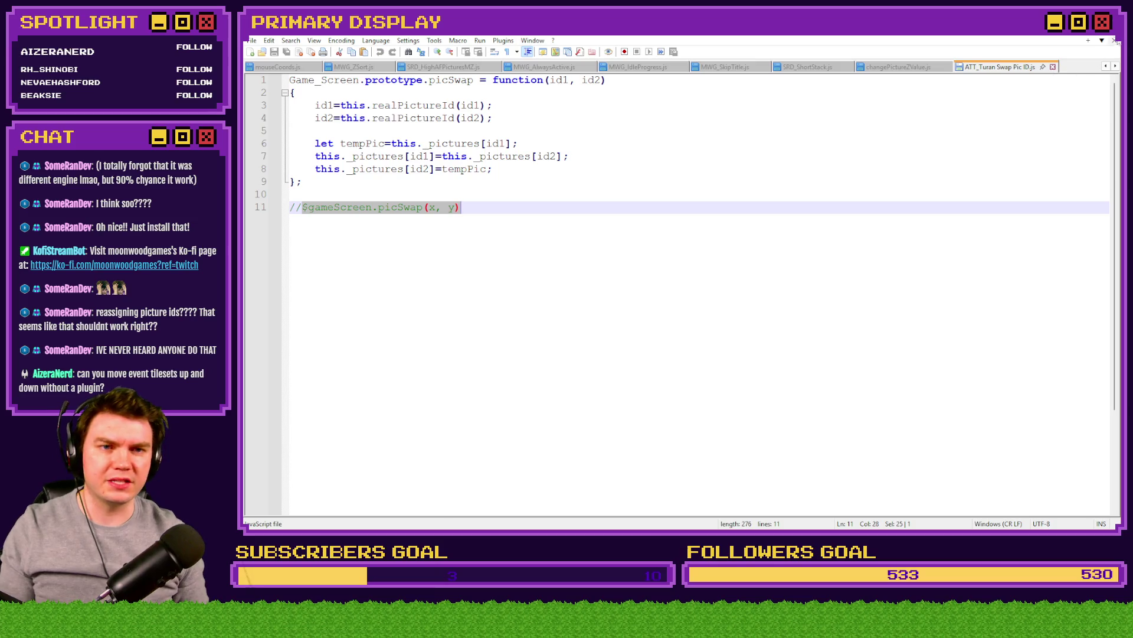
key("alt+Tab")
left_click(764, 58)
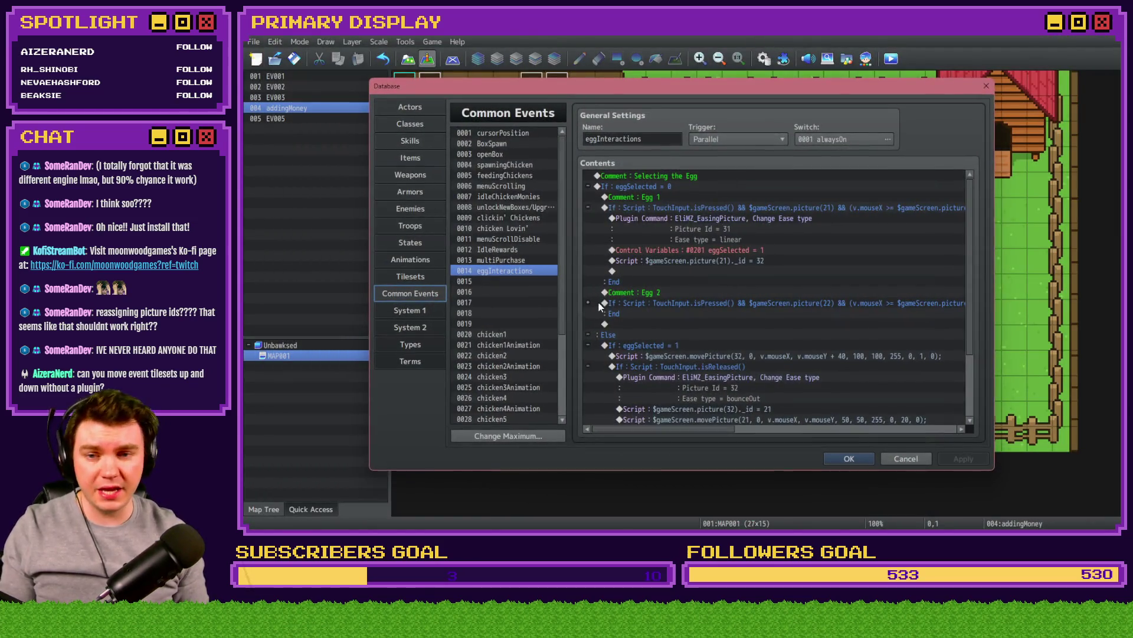
Step: Replace the egg 1 script line with the $gameScreen.picSwap(21, 32) call
double_click(719, 260)
key("ctrl+a")
key("ctrl+v")
left_click_drag(772, 194, 784, 280)
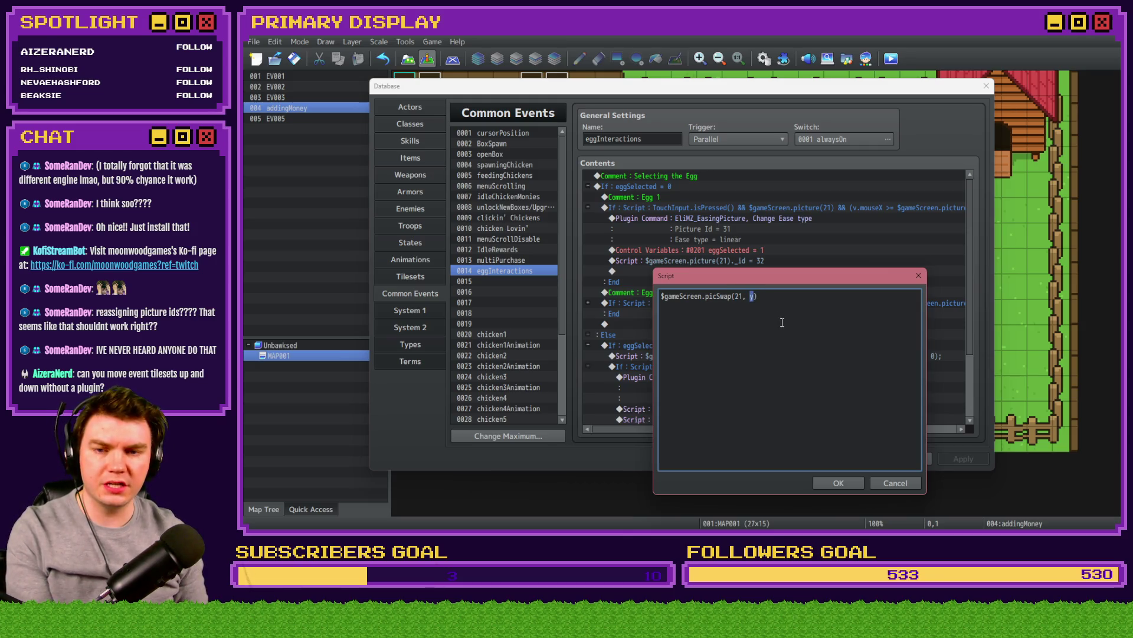
left_click(838, 482)
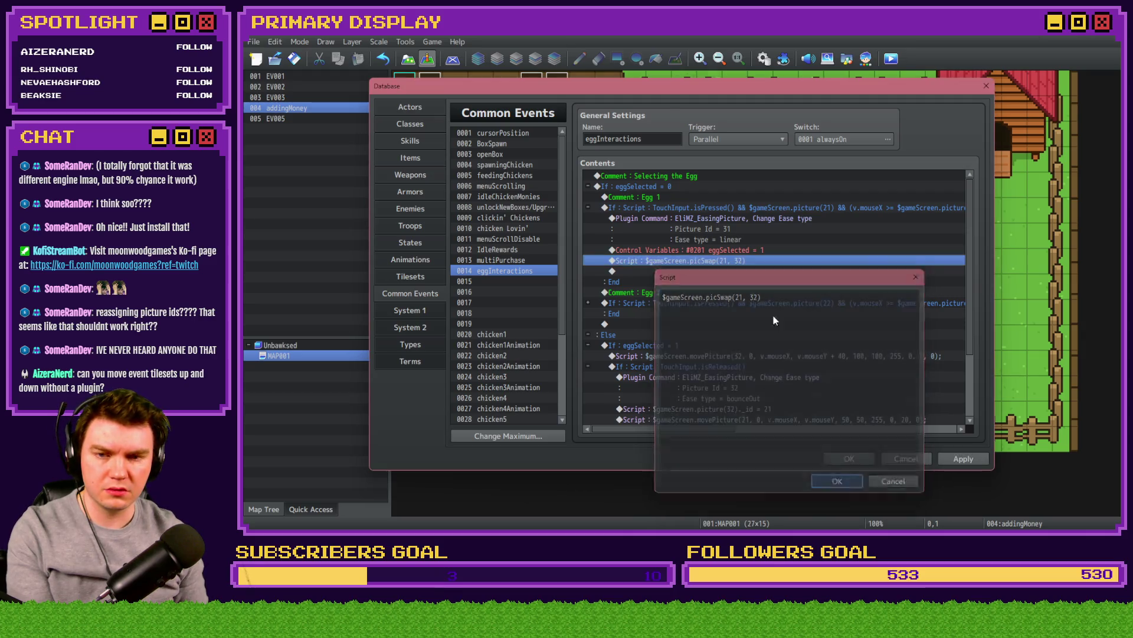
Step: Change the easing plugin command's Picture Id to 32
double_click(725, 216)
double_click(767, 283)
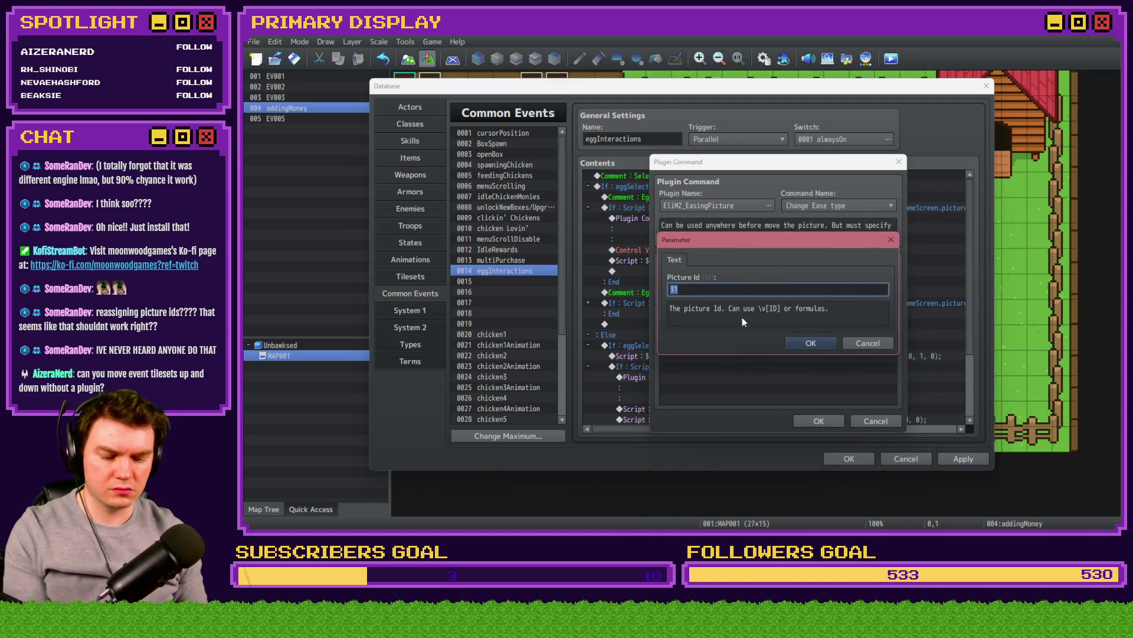
left_click(810, 344)
left_click(819, 420)
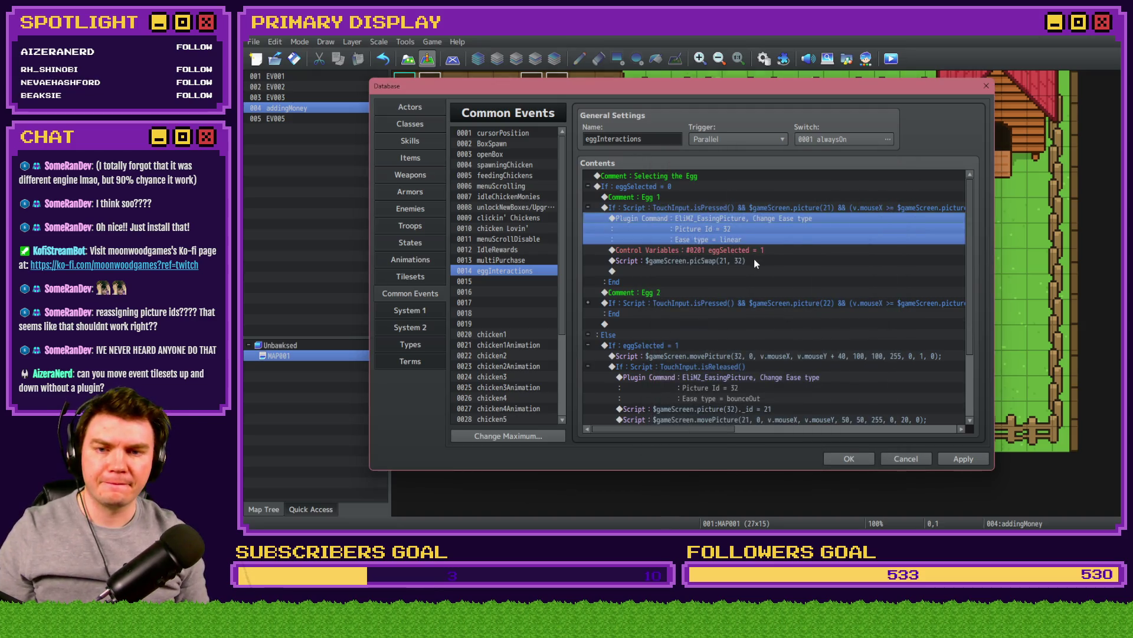
Step: Make the release-time script line call $gameScreen.picSwap(32, 21), then save with OK
left_click(753, 261)
scroll(742, 314, "down", 3)
left_click(745, 324)
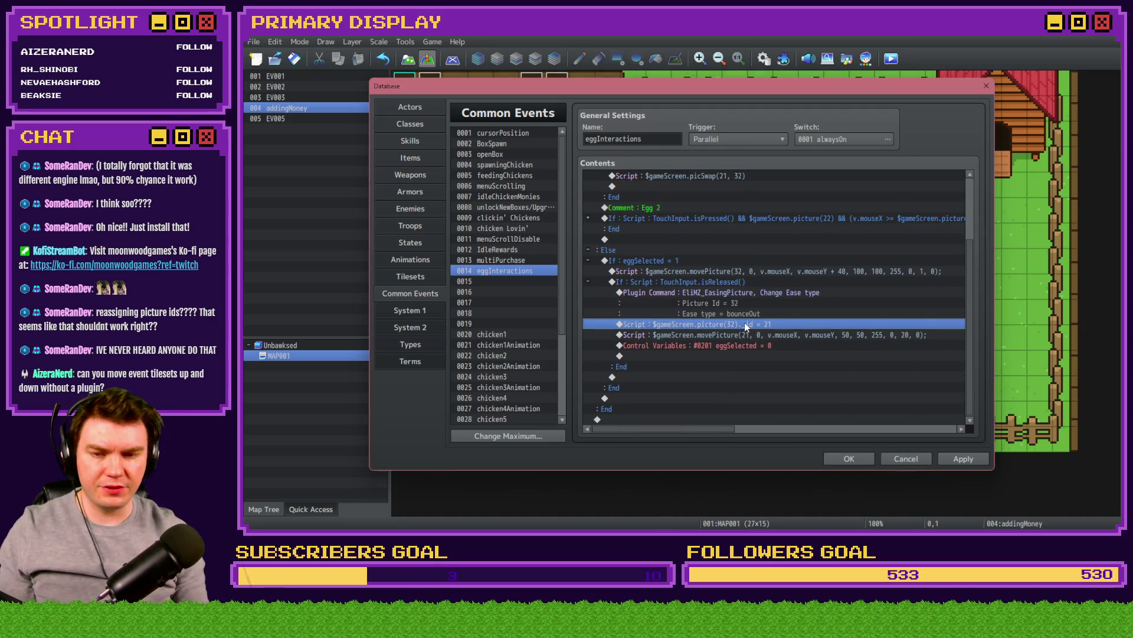
scroll(745, 323, "up", 1)
double_click(679, 186)
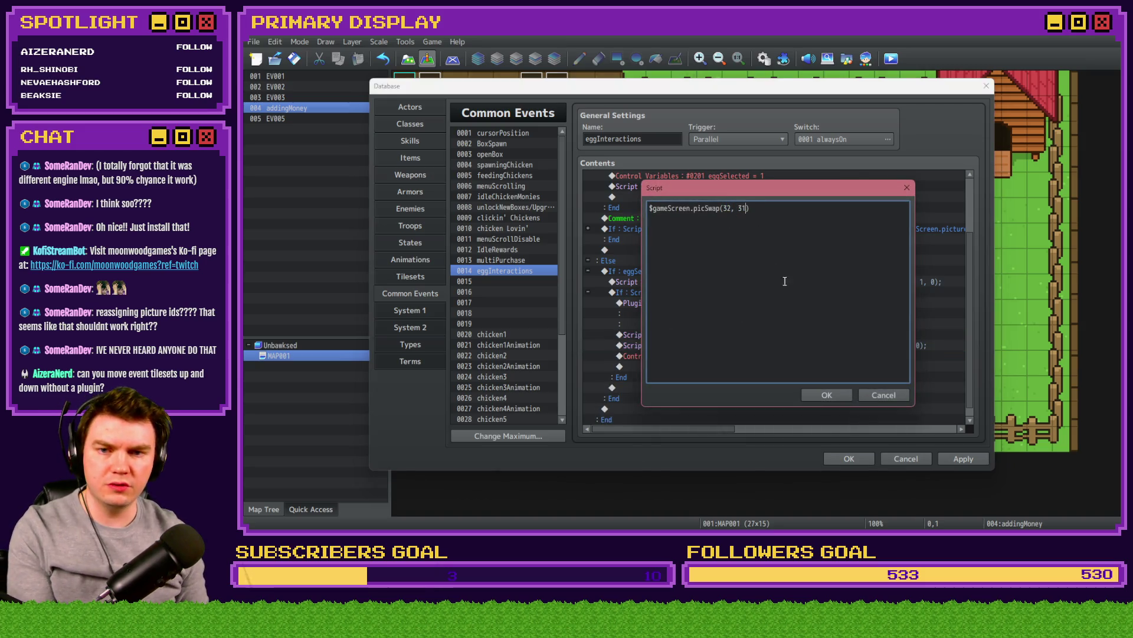
left_click(824, 395)
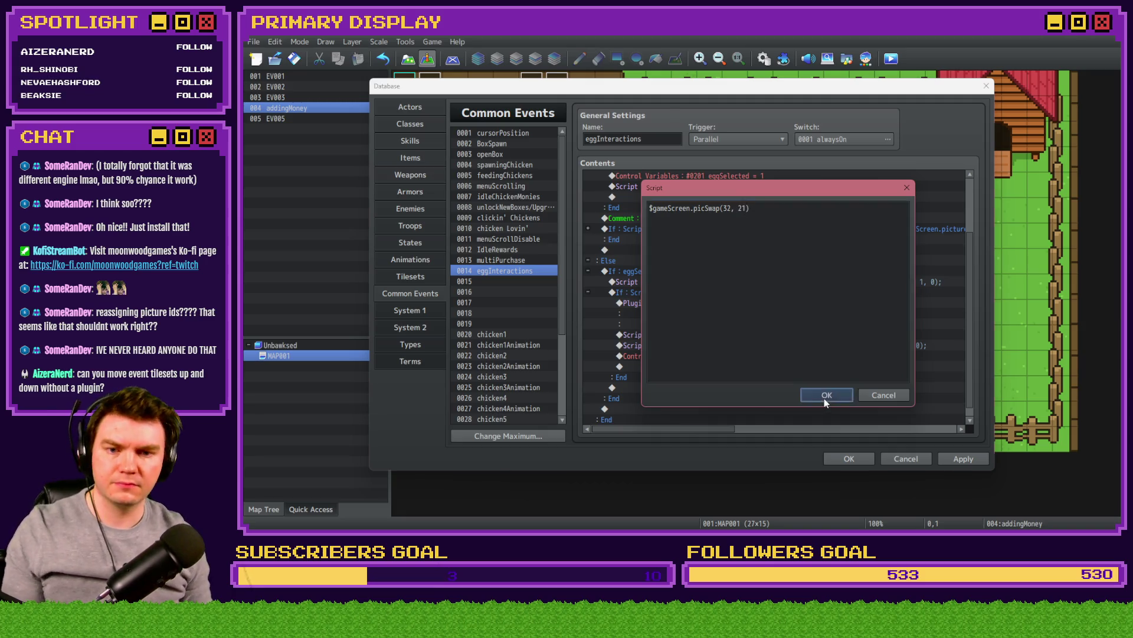
left_click(849, 459)
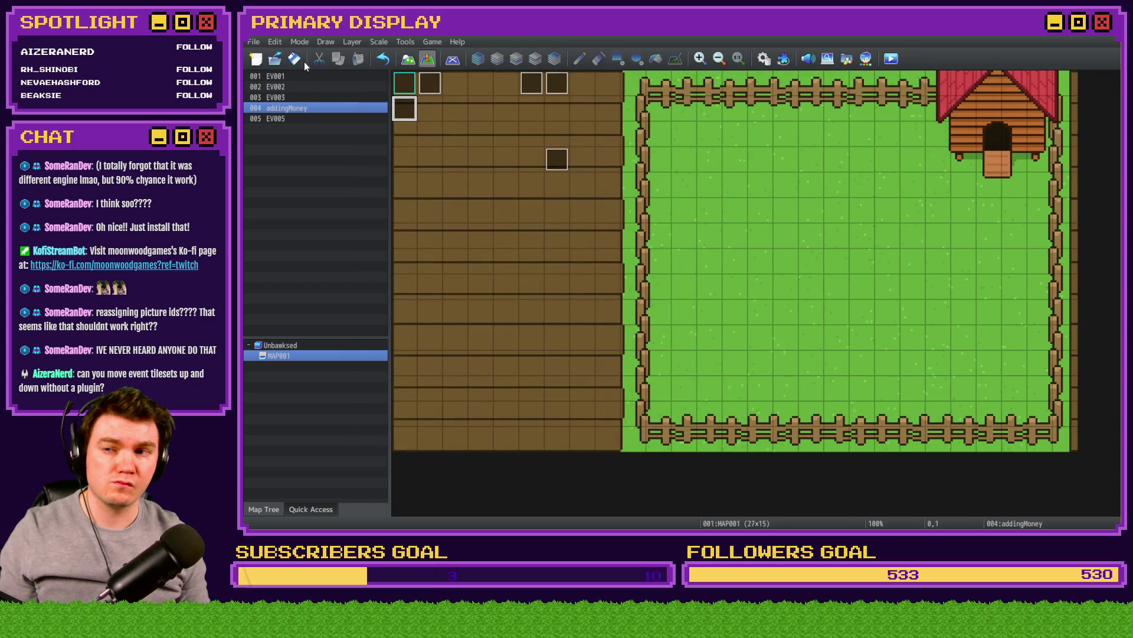
left_click(891, 59)
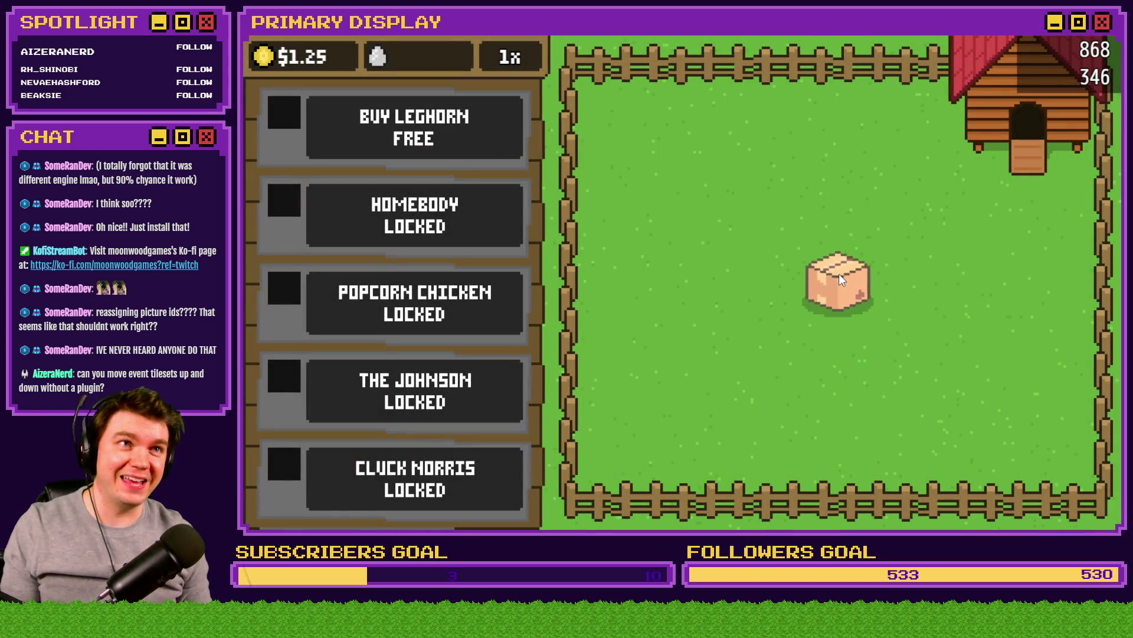
left_click(838, 274)
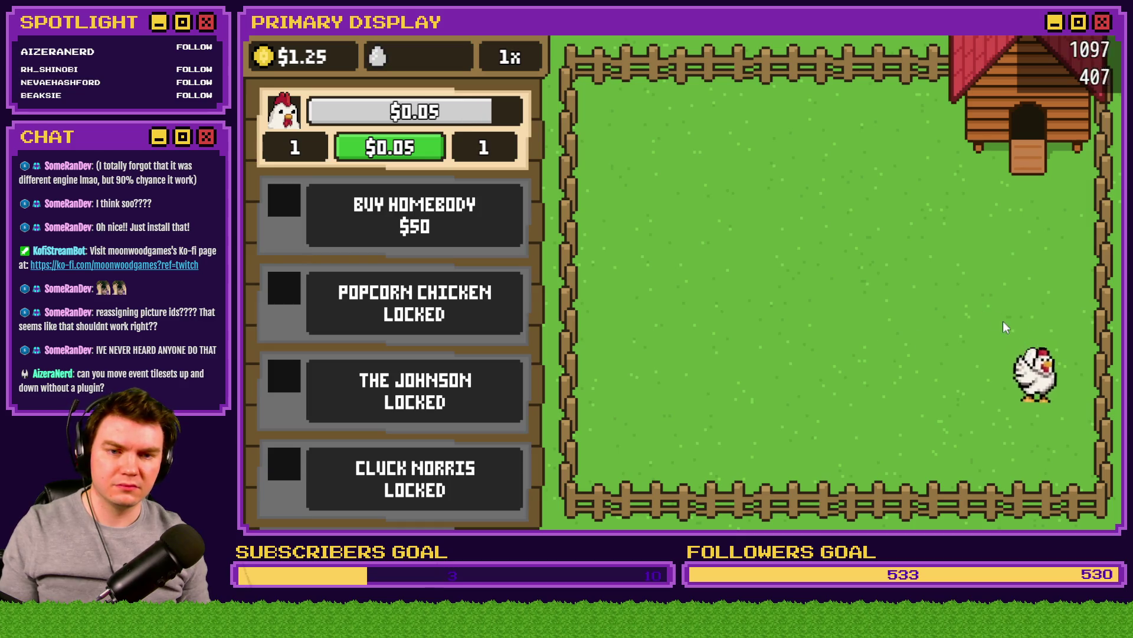
mouse_move(1033, 363)
left_mouse_down()
mouse_move(1005, 329)
mouse_move(1045, 458)
mouse_move(1067, 460)
mouse_move(1006, 390)
mouse_move(857, 297)
mouse_move(1080, 292)
mouse_move(1070, 407)
mouse_move(1078, 413)
mouse_move(1072, 395)
mouse_move(1084, 452)
mouse_move(1072, 363)
left_mouse_up()
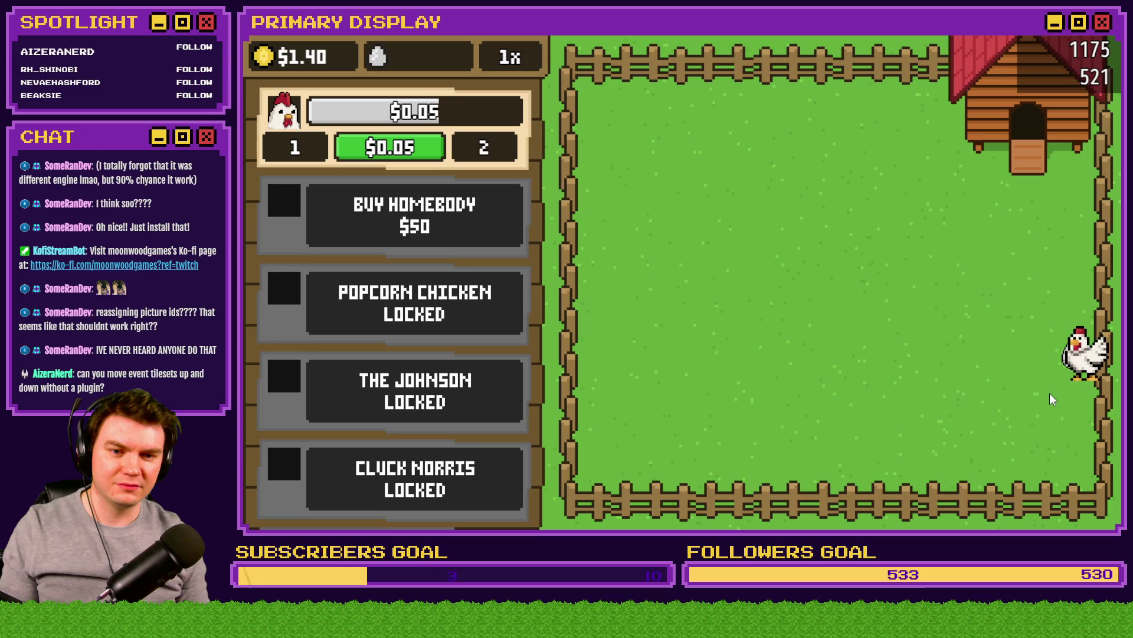
mouse_move(1050, 329)
left_mouse_down()
mouse_move(976, 230)
mouse_move(944, 224)
mouse_move(931, 286)
mouse_move(925, 269)
left_mouse_up()
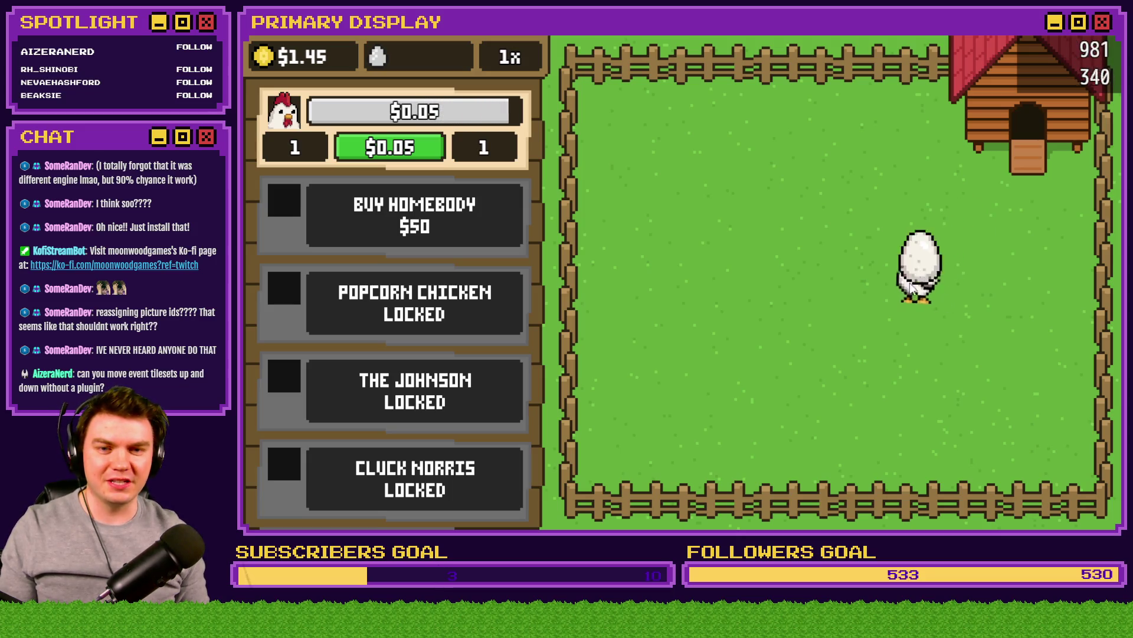
mouse_move(909, 307)
left_mouse_down()
mouse_move(833, 228)
mouse_move(840, 220)
mouse_move(786, 221)
mouse_move(905, 273)
mouse_move(912, 260)
left_mouse_up()
key("alt+F4")
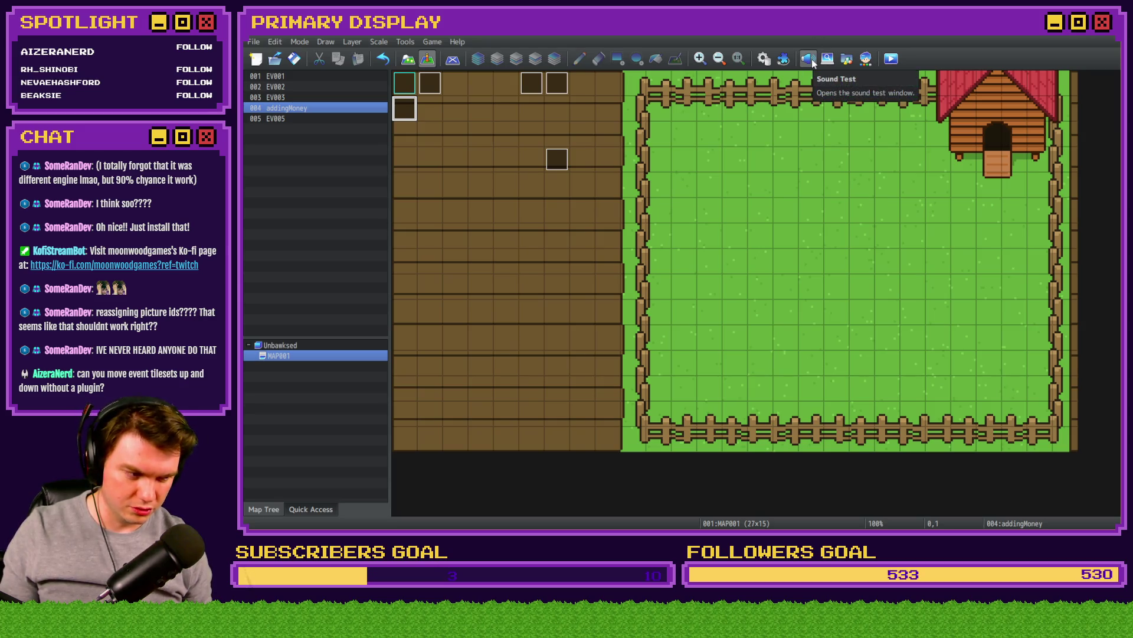
Step: Inspect both EliMZ_EasingPicture commands in eggInteractions, each using Picture Id 32
left_click(764, 58)
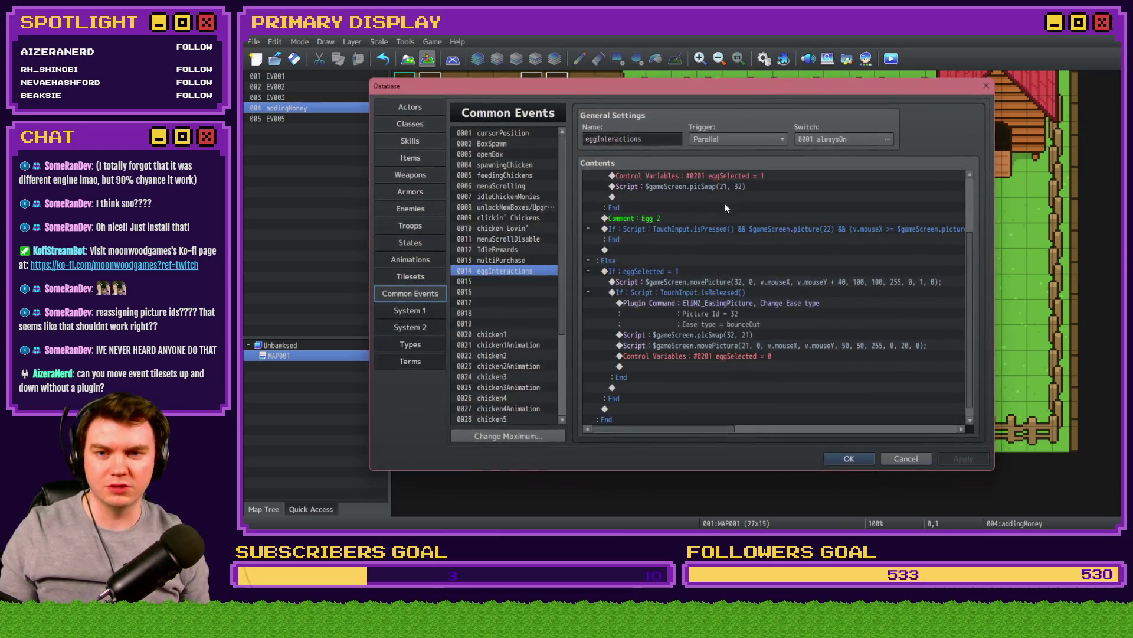
scroll(712, 281, "down", 1)
scroll(713, 284, "up", 3)
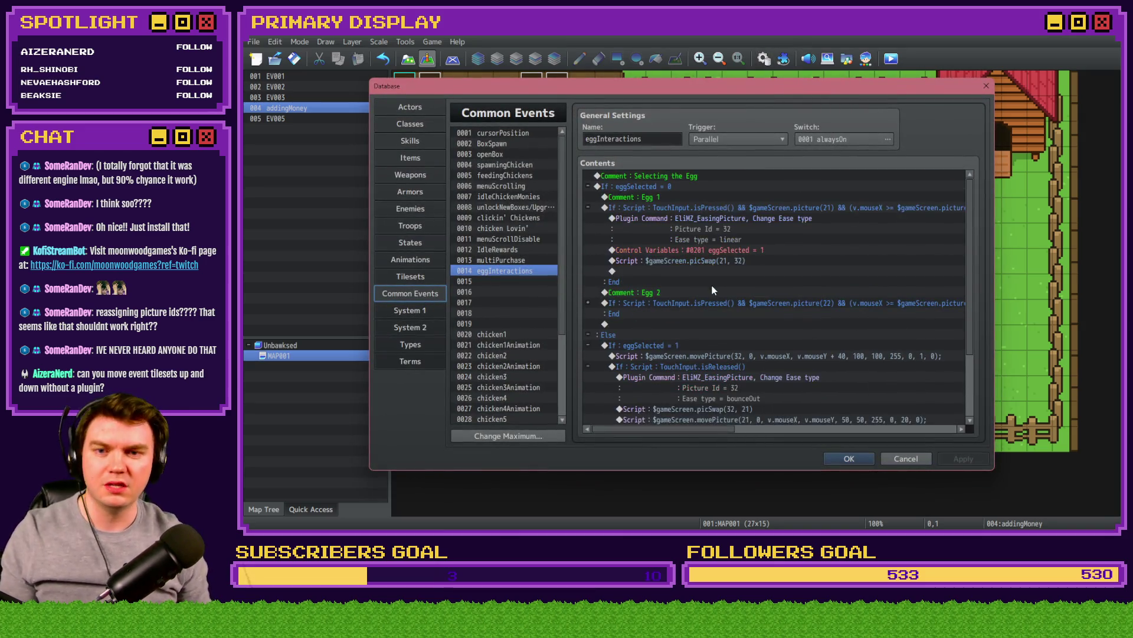
left_click(739, 222)
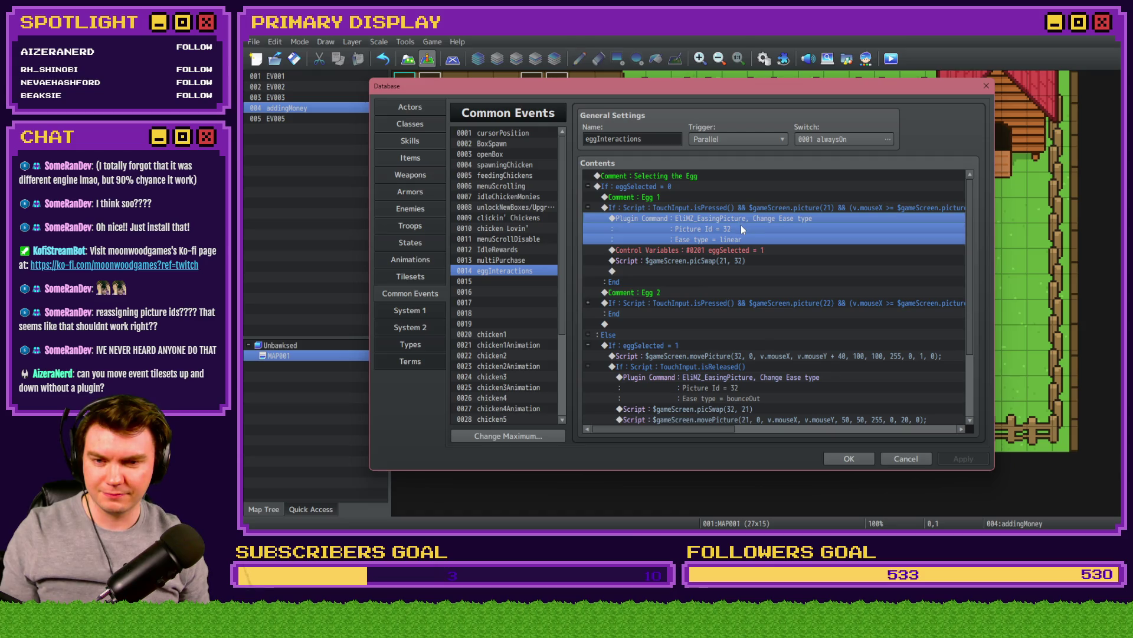
scroll(741, 225, "down", 2)
left_click(738, 313)
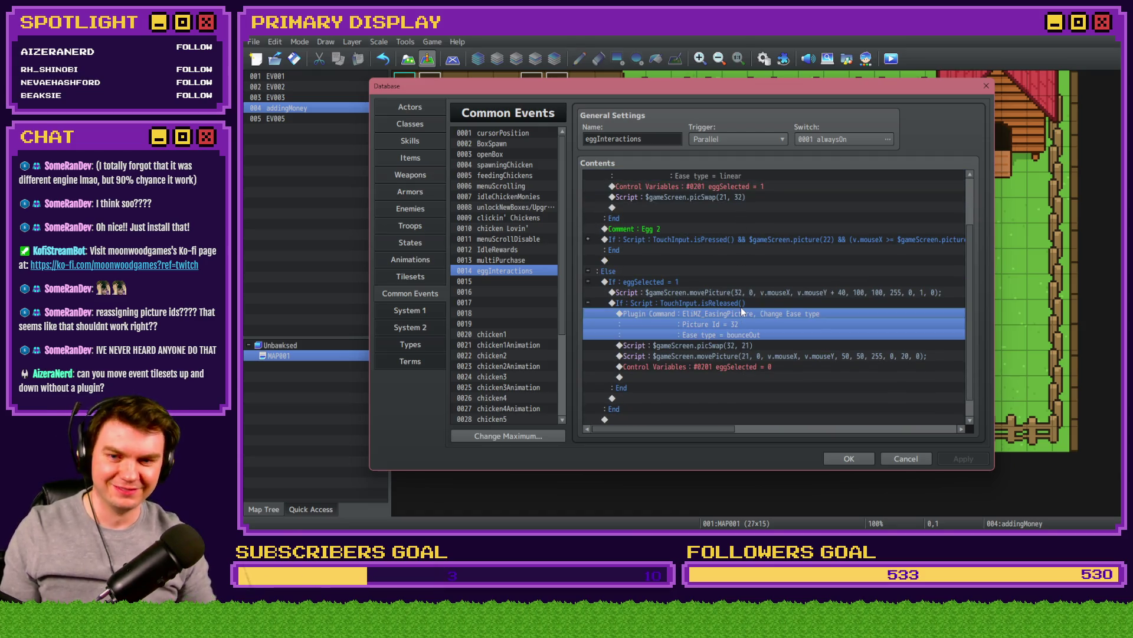